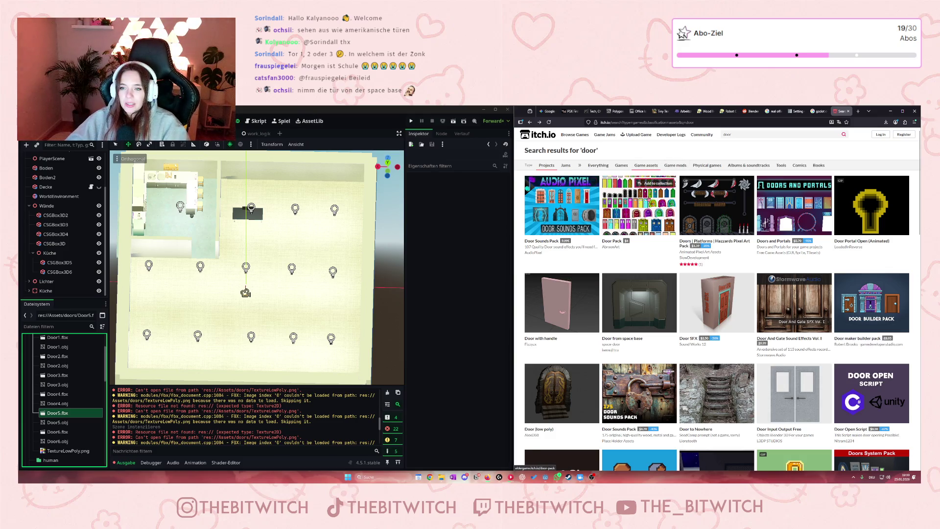
Browse the itch.io 'door' asset results and open the Doors and Props pack page
{"action": "mouse_move", "coordinate": [639, 206]}
{"action": "scroll", "coordinate": [677, 295], "scroll_direction": "down", "scroll_amount": 10}
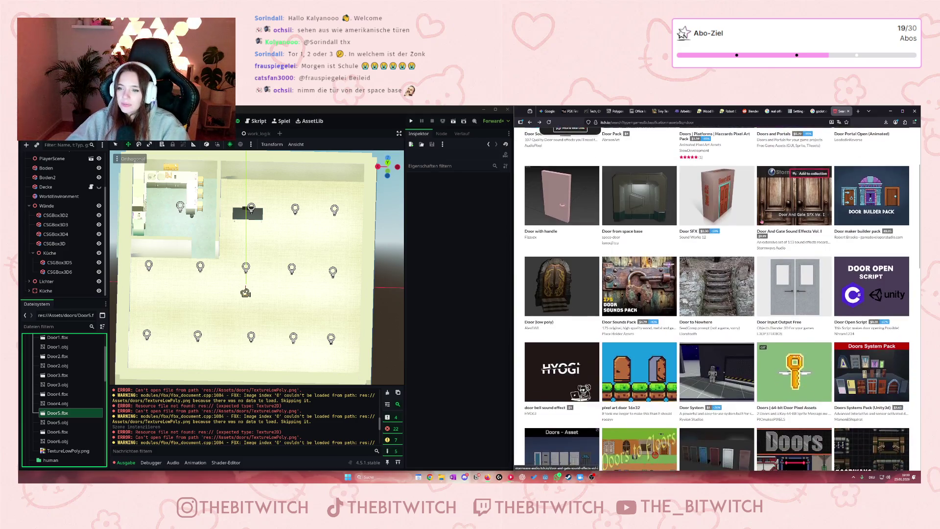
{"action": "scroll", "coordinate": [678, 295], "scroll_direction": "down", "scroll_amount": 4}
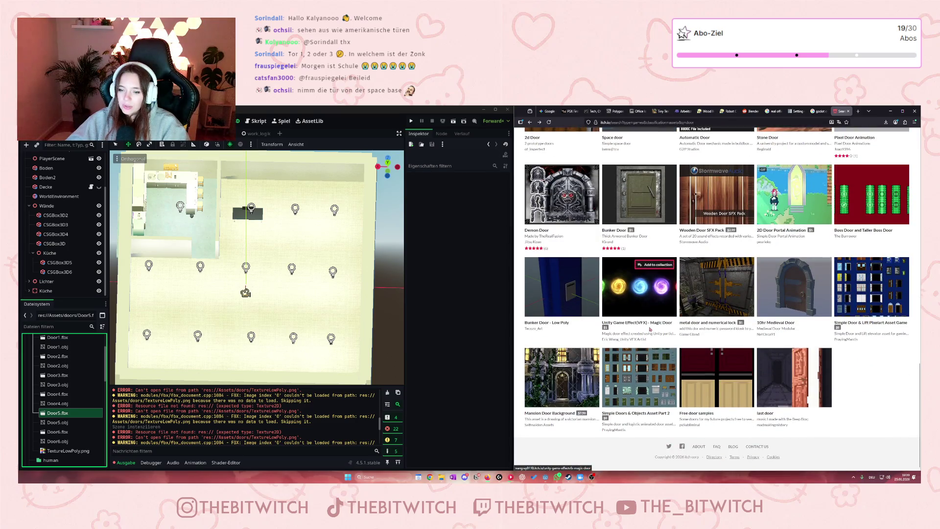
{"action": "mouse_move", "coordinate": [635, 384]}
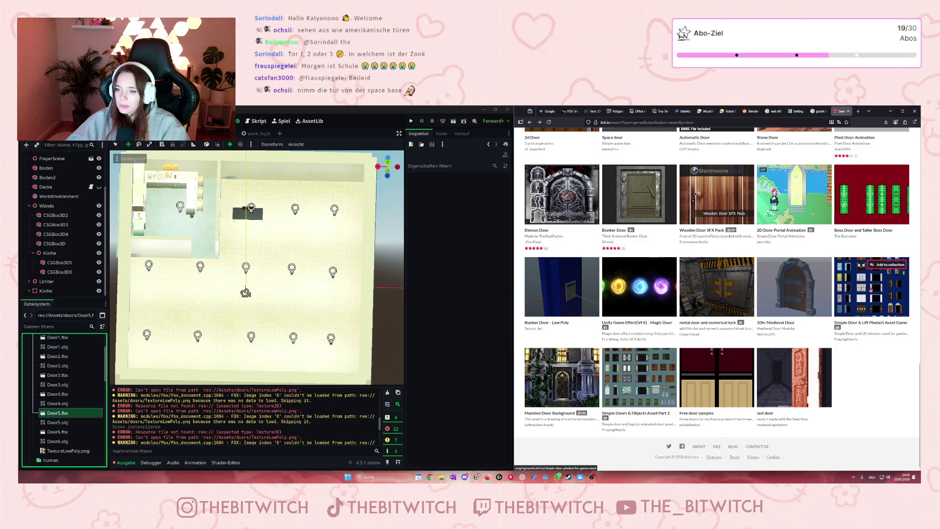
{"action": "scroll", "coordinate": [871, 294], "scroll_direction": "up", "scroll_amount": 1}
{"action": "mouse_move", "coordinate": [872, 293]}
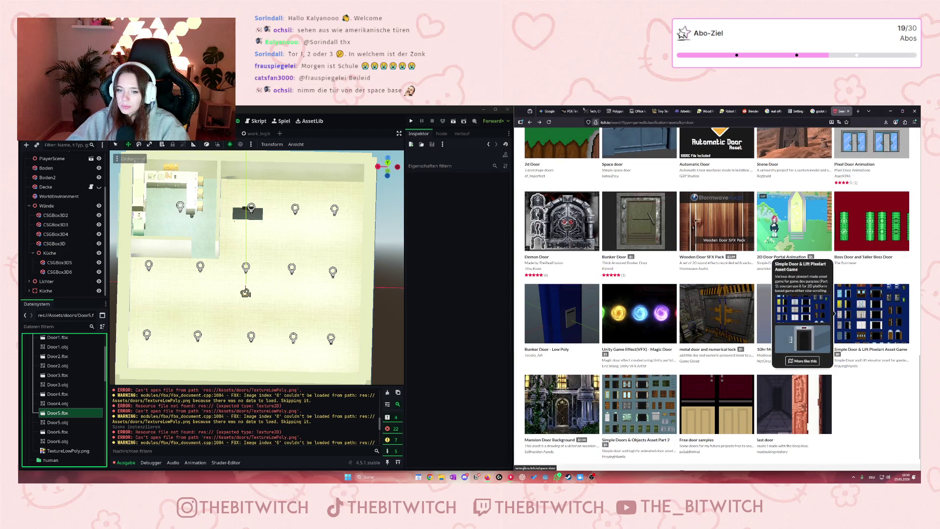
{"action": "scroll", "coordinate": [694, 303], "scroll_direction": "down", "scroll_amount": 1}
{"action": "scroll", "coordinate": [695, 303], "scroll_direction": "up", "scroll_amount": 15}
{"action": "scroll", "coordinate": [754, 377], "scroll_direction": "down", "scroll_amount": 12}
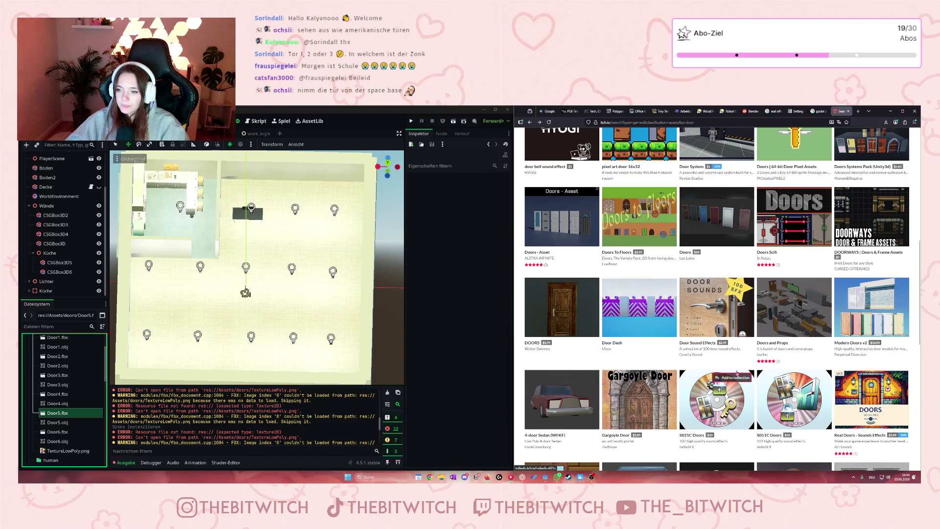
{"action": "left_click", "coordinate": [771, 344]}
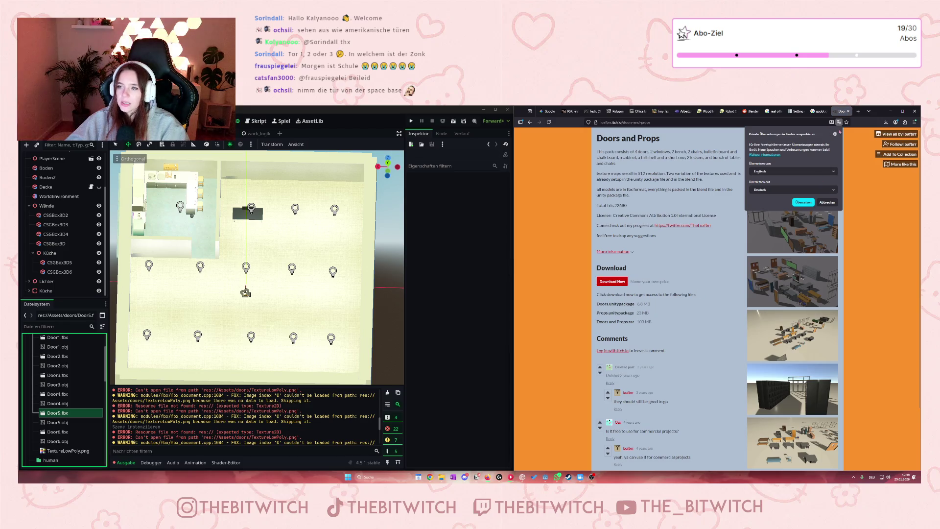
Dismiss the translation offer and review the pack's screenshots and file formats (unitypackage, fbx)
{"action": "left_click", "coordinate": [827, 203]}
{"action": "left_click", "coordinate": [796, 188]}
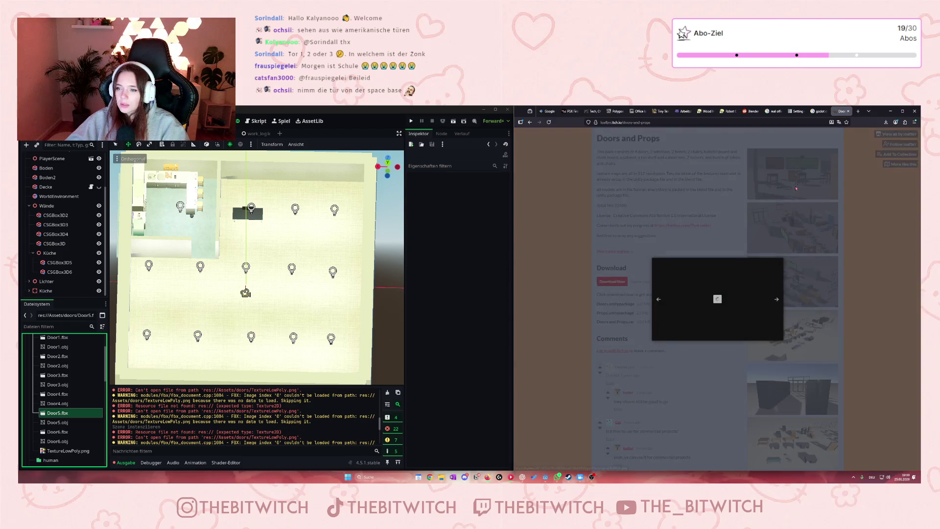
{"action": "left_click", "coordinate": [787, 423]}
{"action": "left_click", "coordinate": [787, 424]}
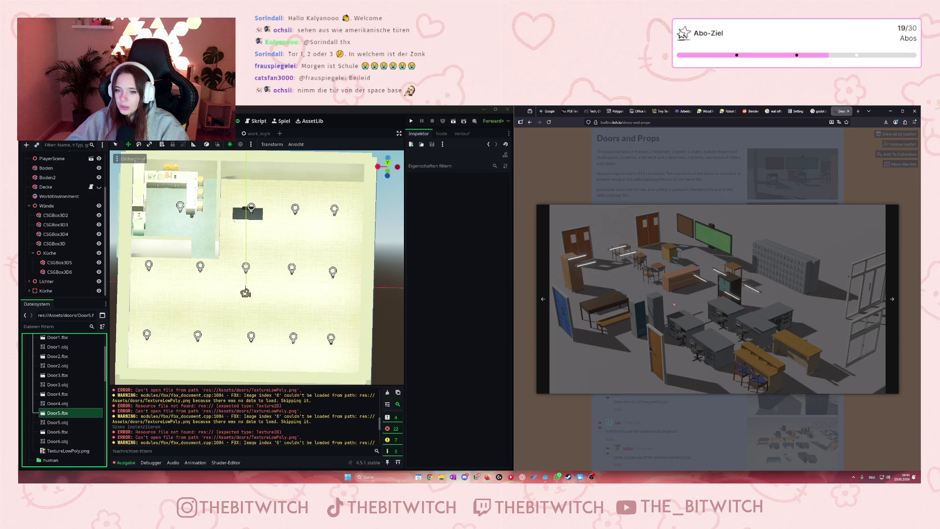
{"action": "left_click", "coordinate": [707, 413]}
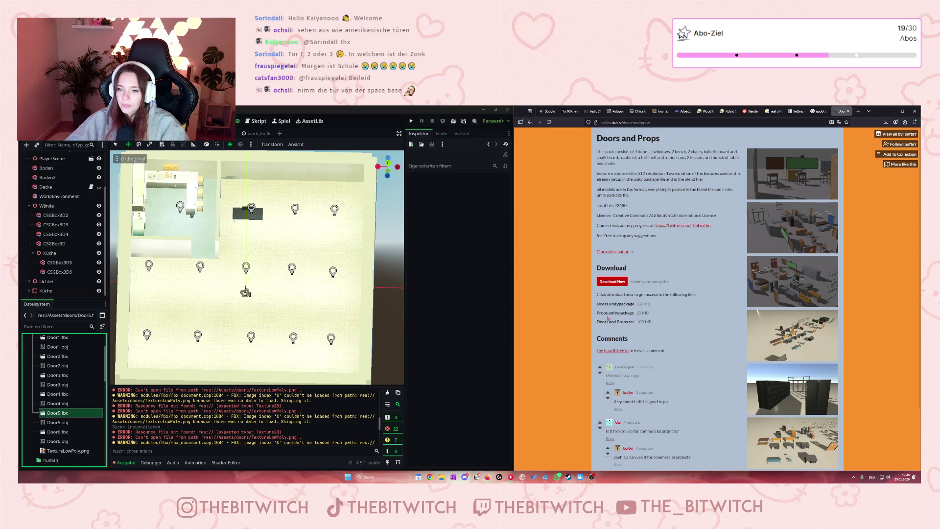
{"action": "left_click_drag", "start_coordinate": [608, 313], "coordinate": [634, 313]}
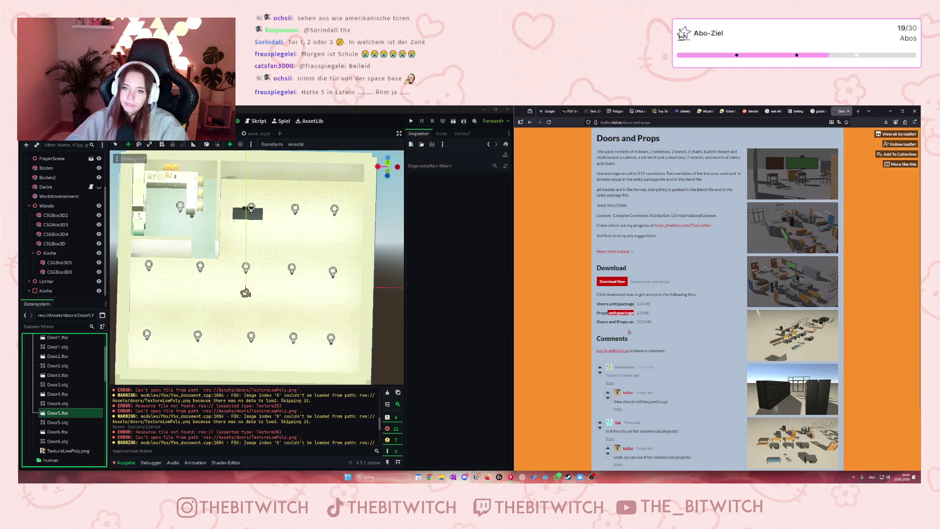
{"action": "left_click_drag", "start_coordinate": [623, 189], "coordinate": [724, 189]}
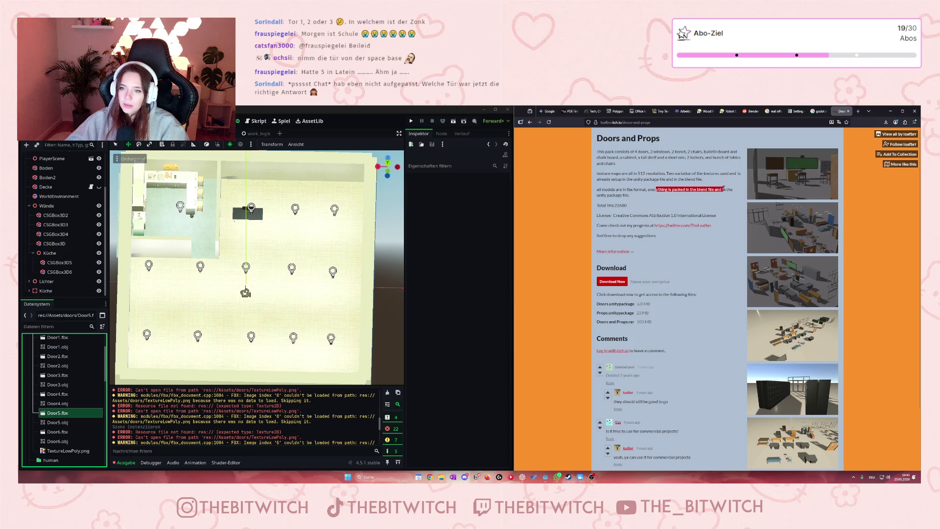
{"action": "left_click", "coordinate": [657, 199]}
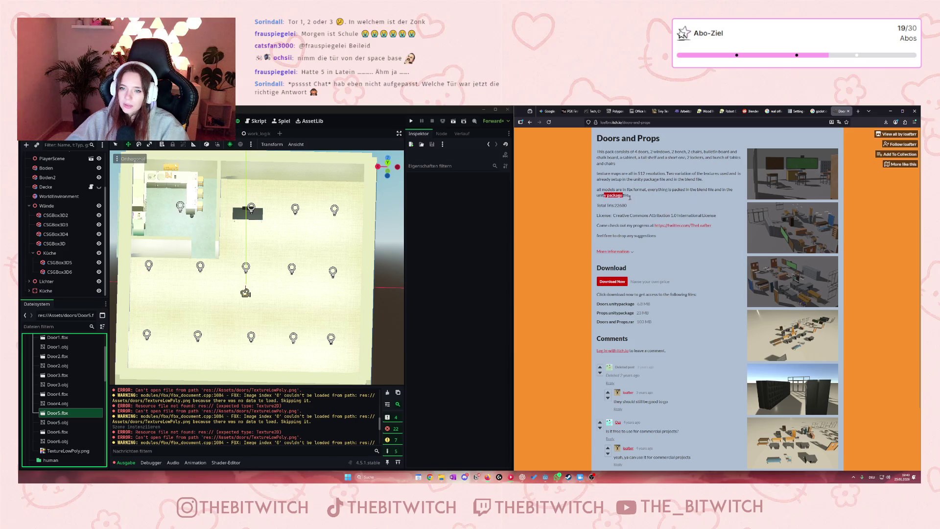
Skip payment, download Doors and Props.rar, and return to the pack page
{"action": "left_click", "coordinate": [616, 282]}
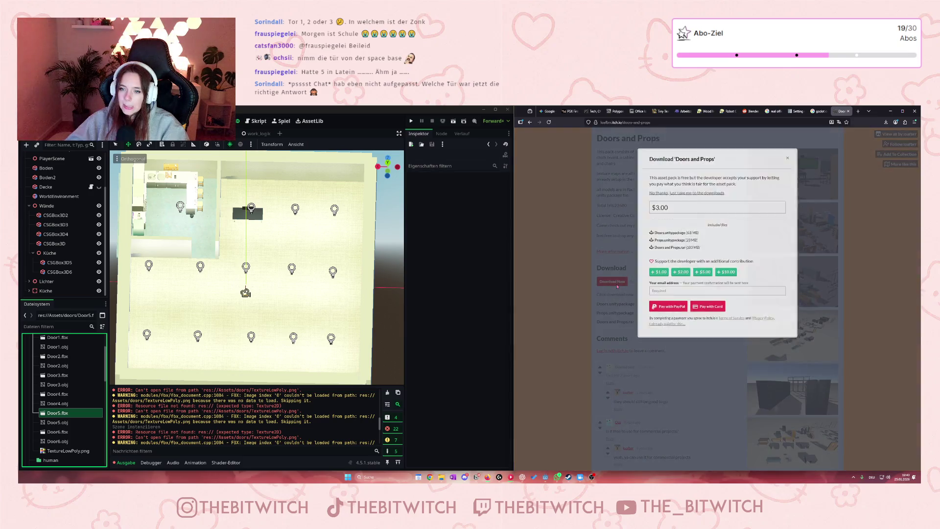
{"action": "left_click", "coordinate": [685, 193]}
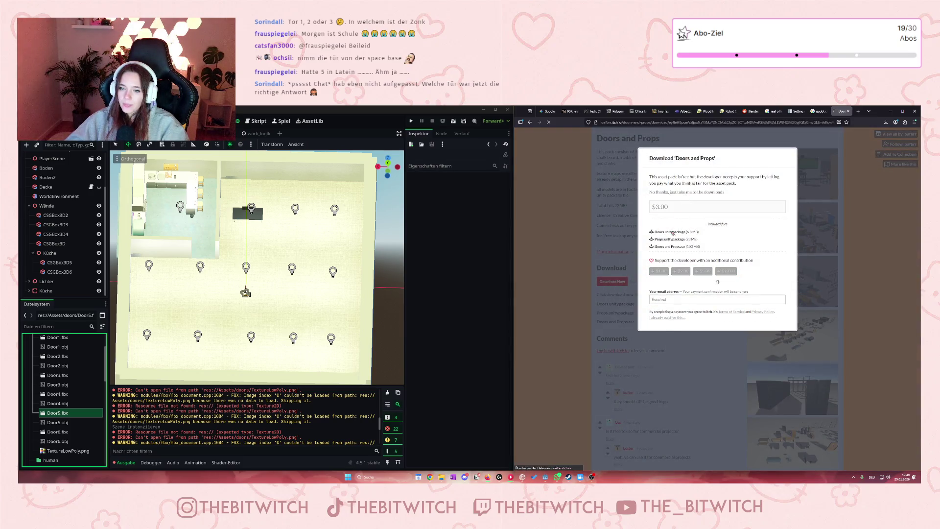
{"action": "left_click", "coordinate": [616, 224]}
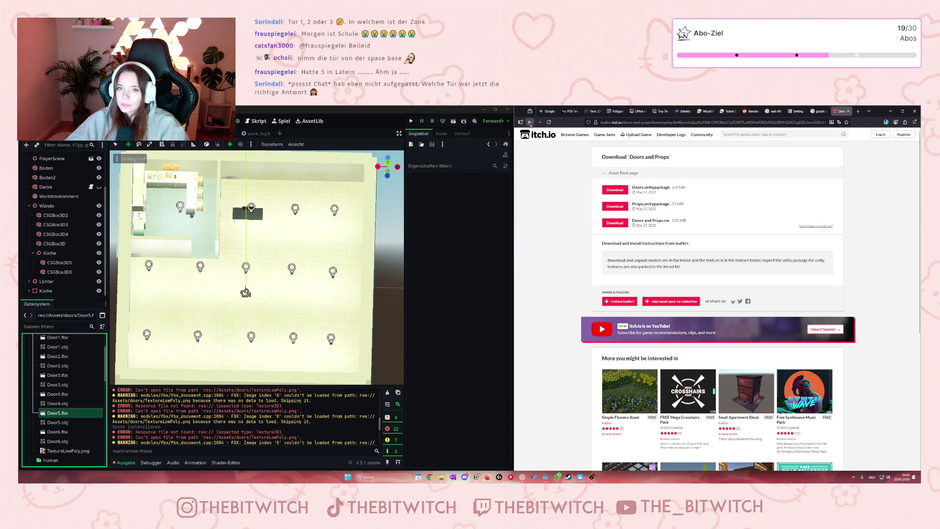
{"action": "left_click", "coordinate": [529, 122]}
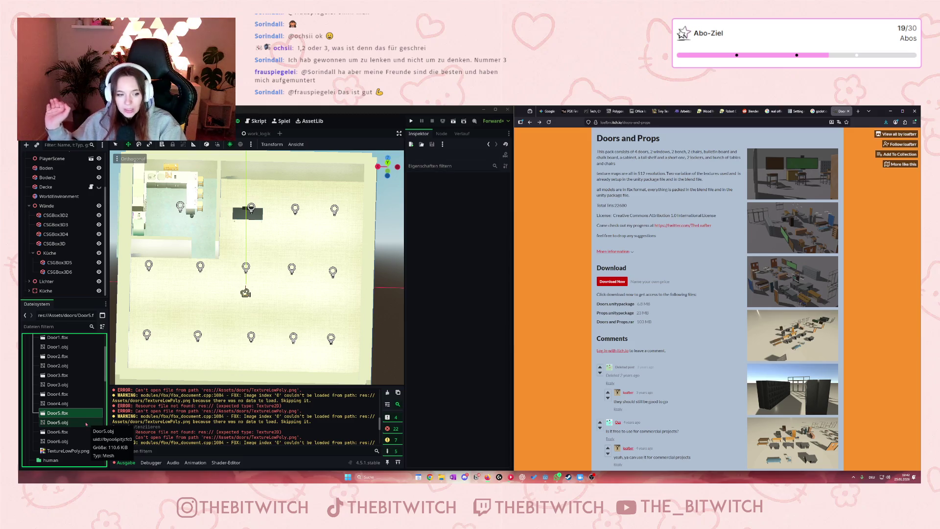
Open Door3.fbx's import settings and inspect the door preview, Cube mesh and scene root
{"action": "double_click", "coordinate": [59, 375]}
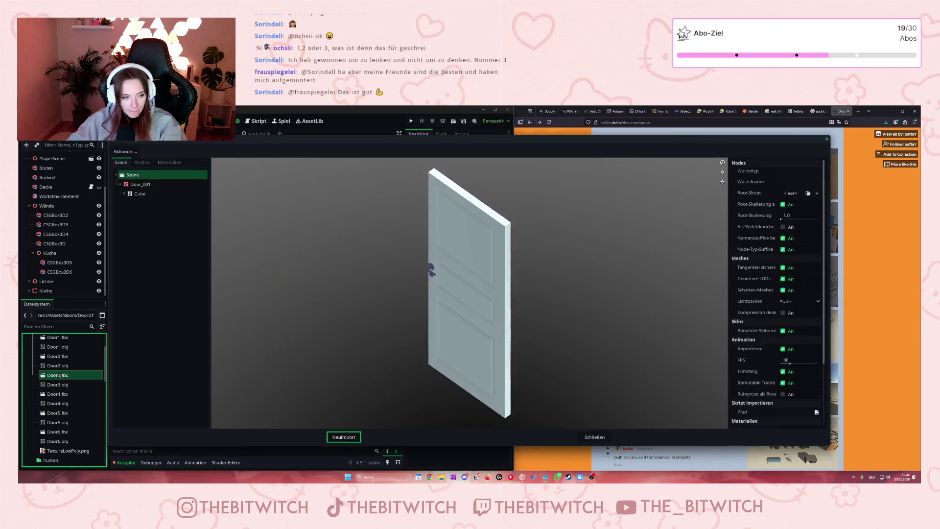
{"action": "mouse_move", "coordinate": [455, 274]}
{"action": "left_mouse_down"}
{"action": "mouse_move", "coordinate": [472, 258]}
{"action": "mouse_move", "coordinate": [474, 268]}
{"action": "left_mouse_up"}
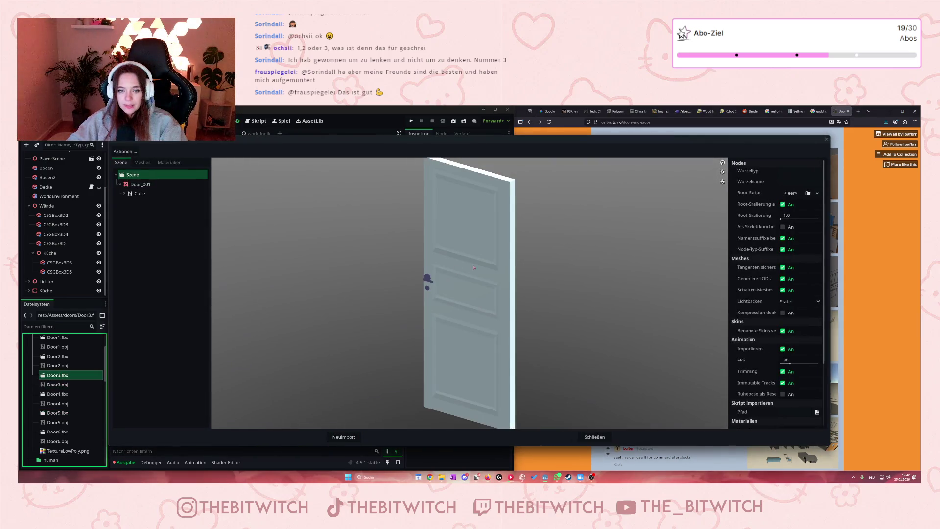
{"action": "scroll", "coordinate": [492, 259], "scroll_direction": "up", "scroll_amount": 5}
{"action": "scroll", "coordinate": [372, 245], "scroll_direction": "down", "scroll_amount": 3}
{"action": "scroll", "coordinate": [254, 235], "scroll_direction": "up", "scroll_amount": 5}
{"action": "scroll", "coordinate": [254, 235], "scroll_direction": "down", "scroll_amount": 3}
{"action": "left_click", "coordinate": [147, 193]}
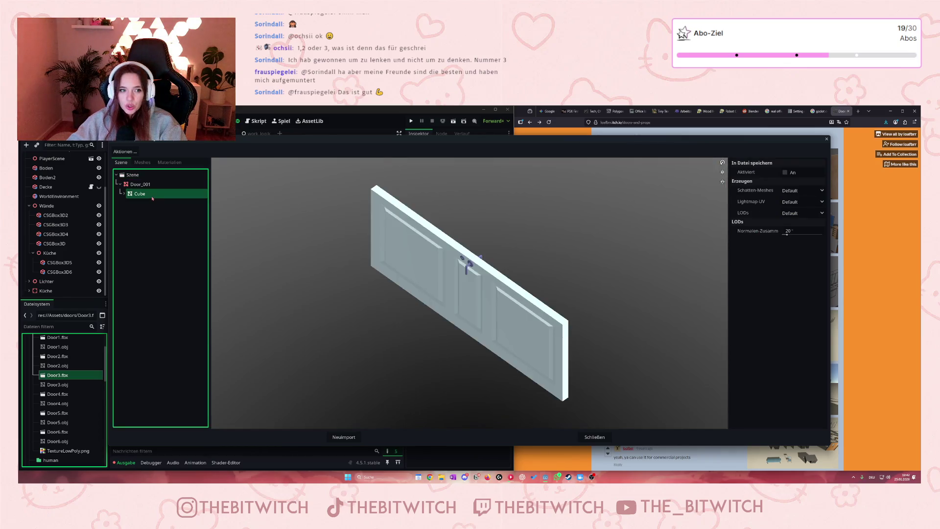
{"action": "left_click", "coordinate": [148, 174]}
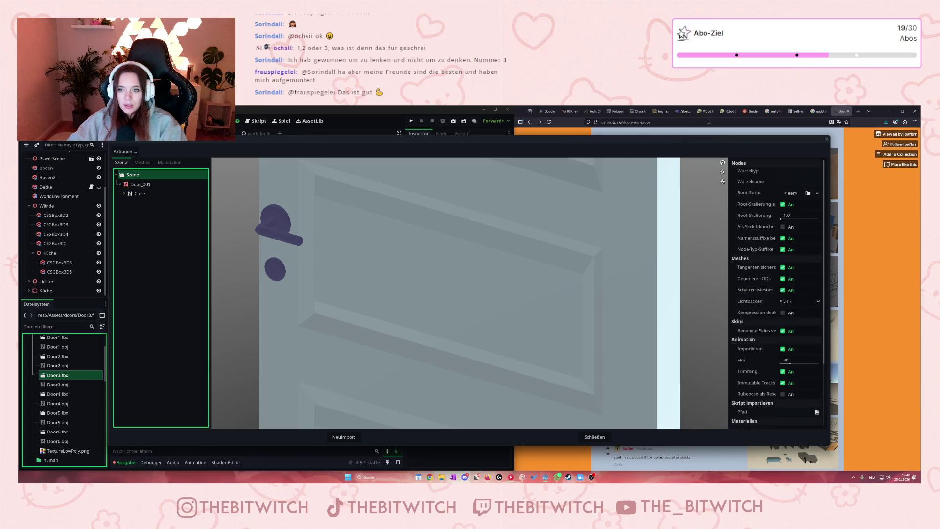
Close and reopen the Door3.fbx import settings, then reimport the model
{"action": "left_click", "coordinate": [826, 139]}
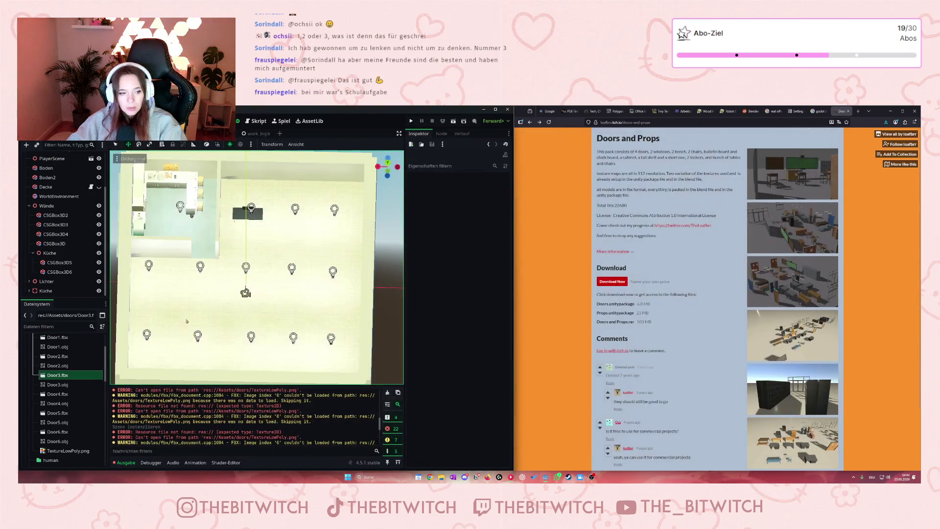
{"action": "scroll", "coordinate": [54, 208], "scroll_direction": "up", "scroll_amount": 3}
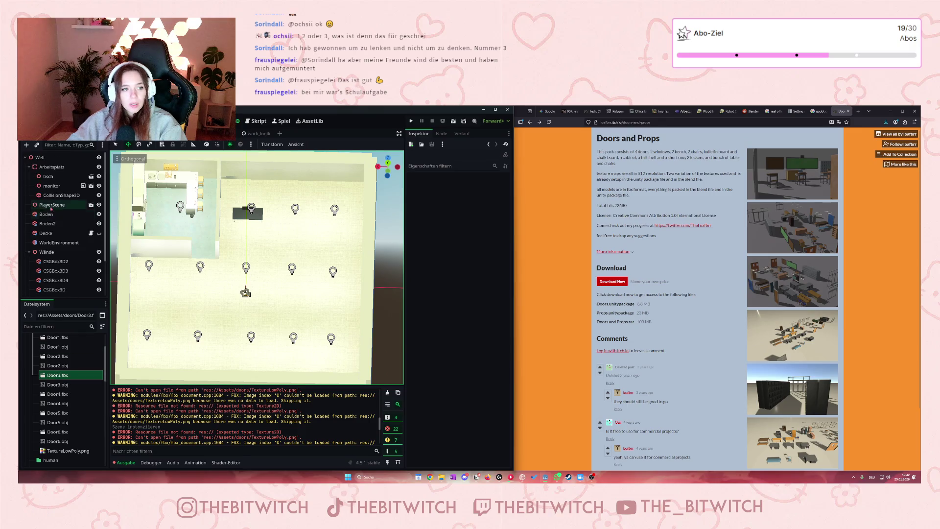
{"action": "double_click", "coordinate": [53, 375]}
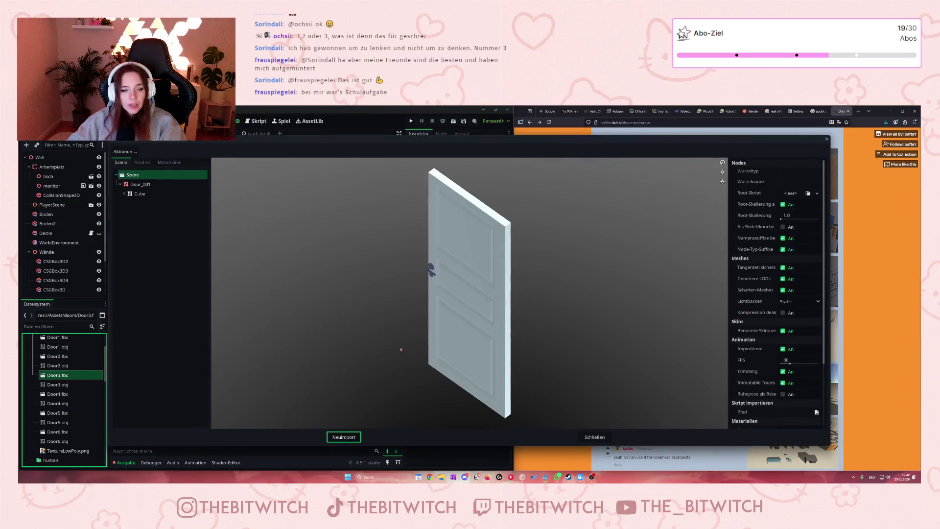
{"action": "left_click", "coordinate": [339, 440]}
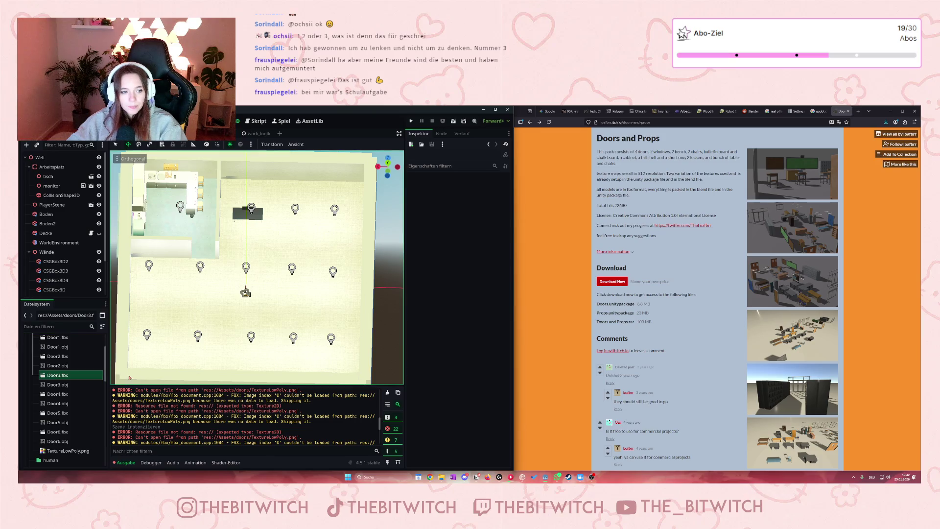
{"action": "scroll", "coordinate": [63, 220], "scroll_direction": "down", "scroll_amount": 3}
Drag Door3.fbx into the level and move the door along the X axis to the wall
{"action": "left_click_drag", "start_coordinate": [56, 375], "coordinate": [52, 291]}
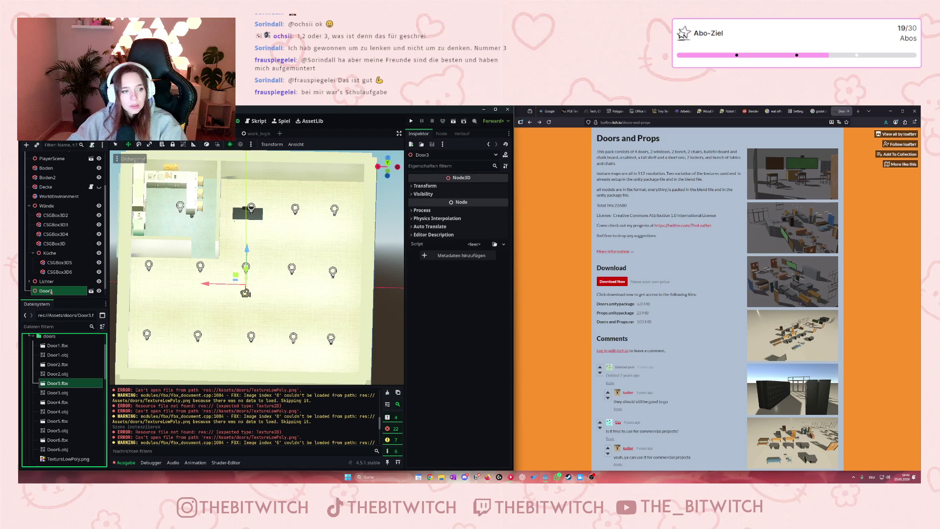
{"action": "scroll", "coordinate": [242, 284], "scroll_direction": "up", "scroll_amount": 3}
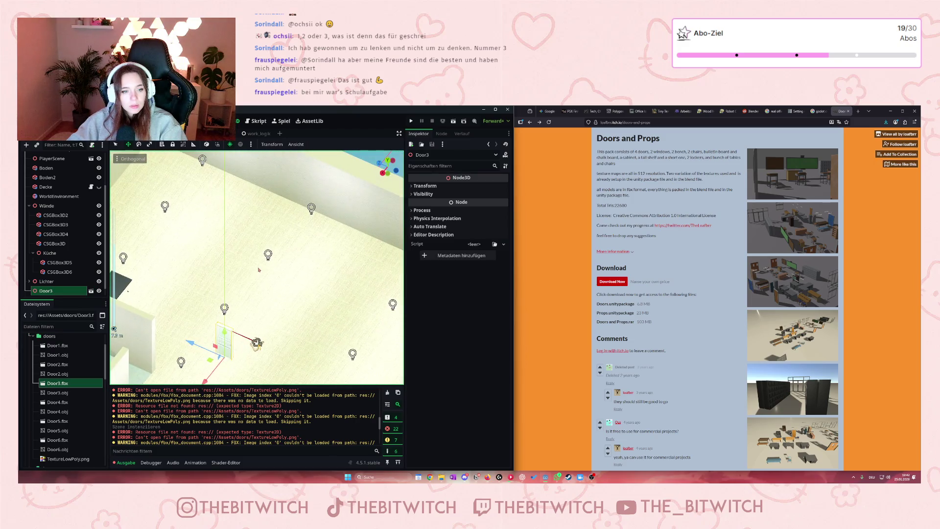
{"action": "mouse_move", "coordinate": [227, 353]}
{"action": "left_mouse_down"}
{"action": "mouse_move", "coordinate": [222, 359]}
{"action": "mouse_move", "coordinate": [311, 245]}
{"action": "left_mouse_up"}
{"action": "scroll", "coordinate": [310, 245], "scroll_direction": "up", "scroll_amount": 4}
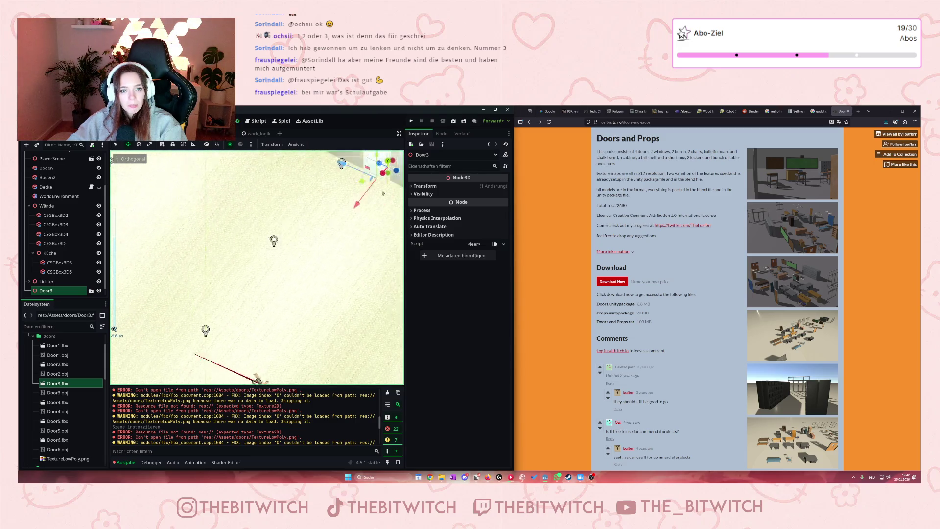
{"action": "scroll", "coordinate": [367, 236], "scroll_direction": "down", "scroll_amount": 5}
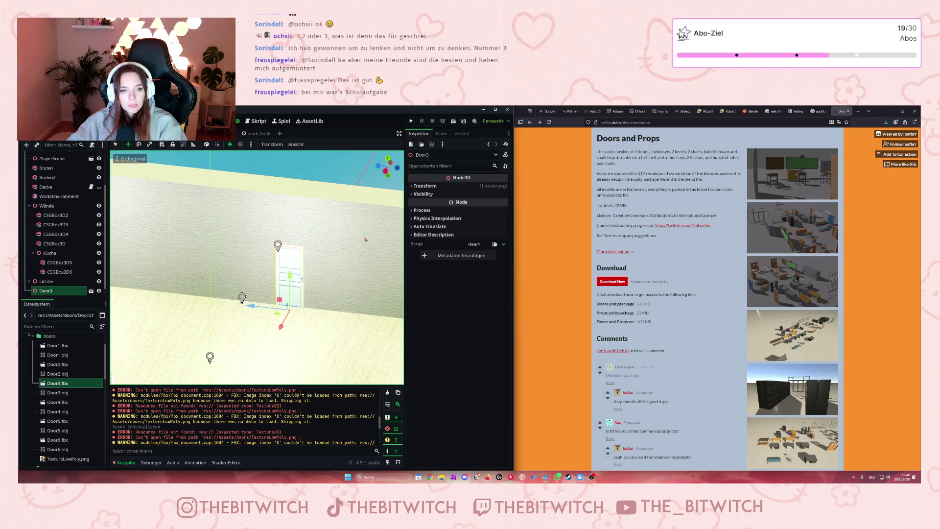
{"action": "scroll", "coordinate": [64, 294], "scroll_direction": "down", "scroll_amount": 1}
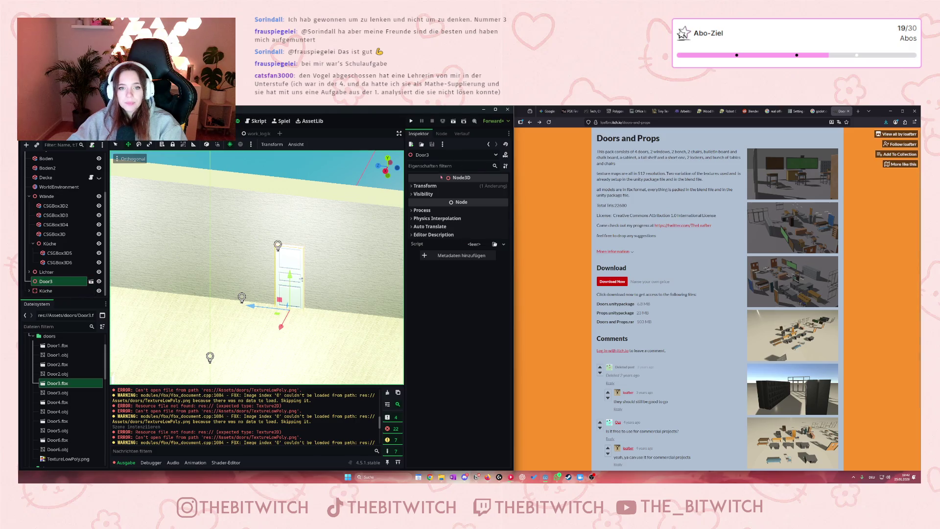
Check the door's transform (position 9.343, 0, 0) and open Door3's imported scene
{"action": "left_click", "coordinate": [411, 187]}
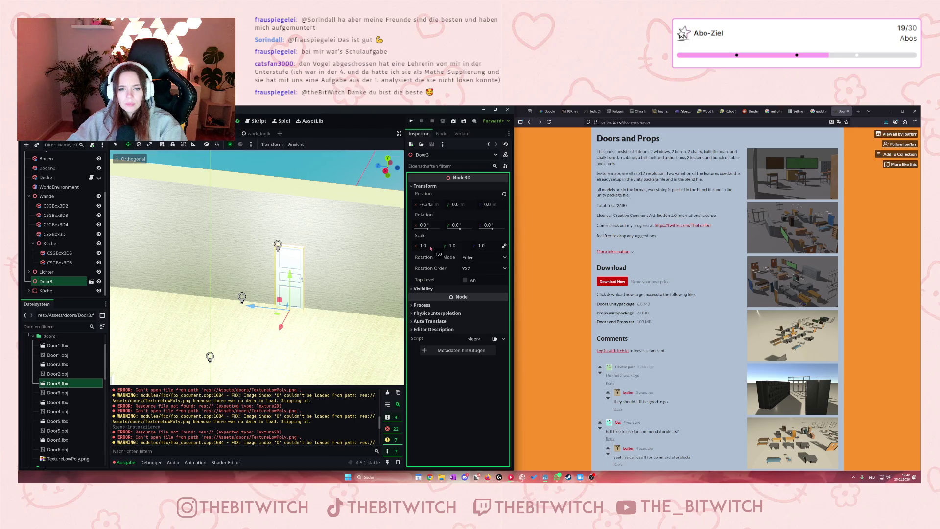
{"action": "left_click", "coordinate": [86, 283]}
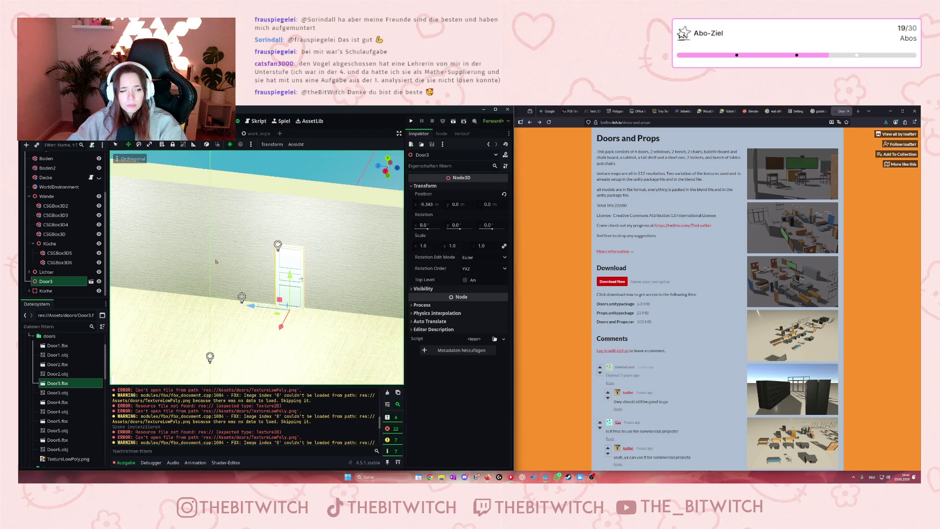
{"action": "left_click", "coordinate": [91, 282]}
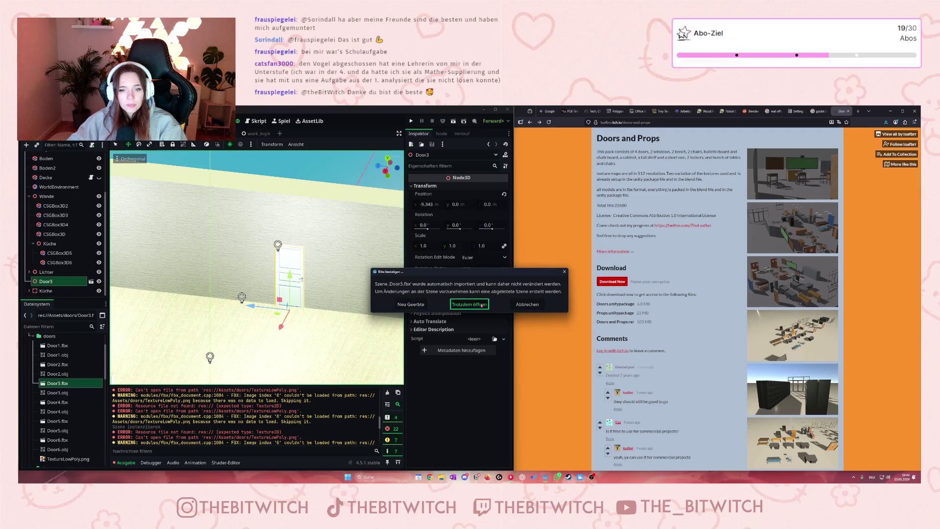
Open the Door3 scene anyway, inspect Door_001 and Door3's transform, then close it
{"action": "left_click", "coordinate": [481, 305]}
{"action": "left_click", "coordinate": [264, 215]}
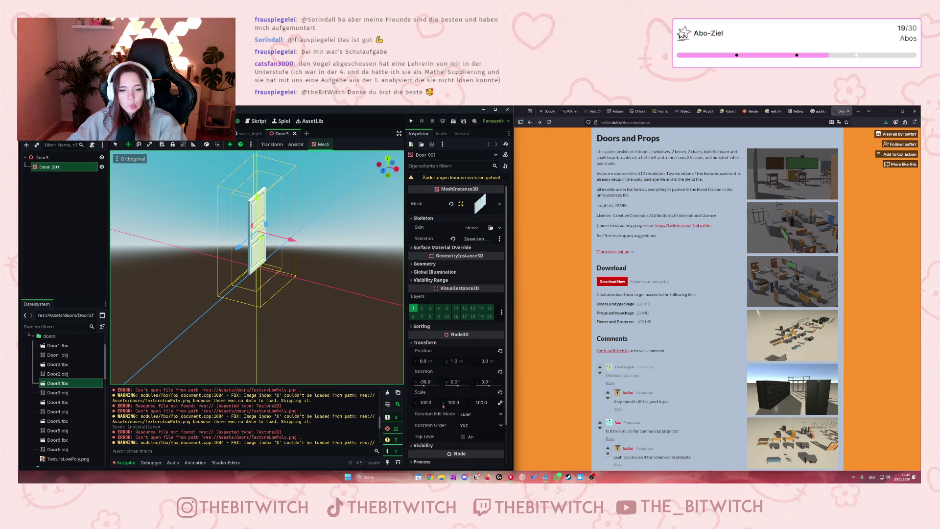
{"action": "left_click", "coordinate": [41, 157]}
{"action": "left_click", "coordinate": [421, 197]}
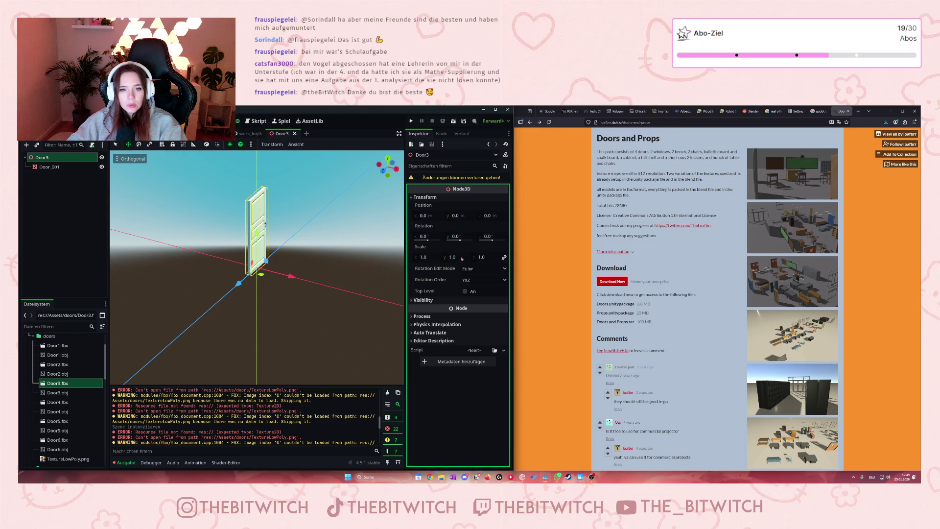
{"action": "scroll", "coordinate": [265, 223], "scroll_direction": "down", "scroll_amount": 2}
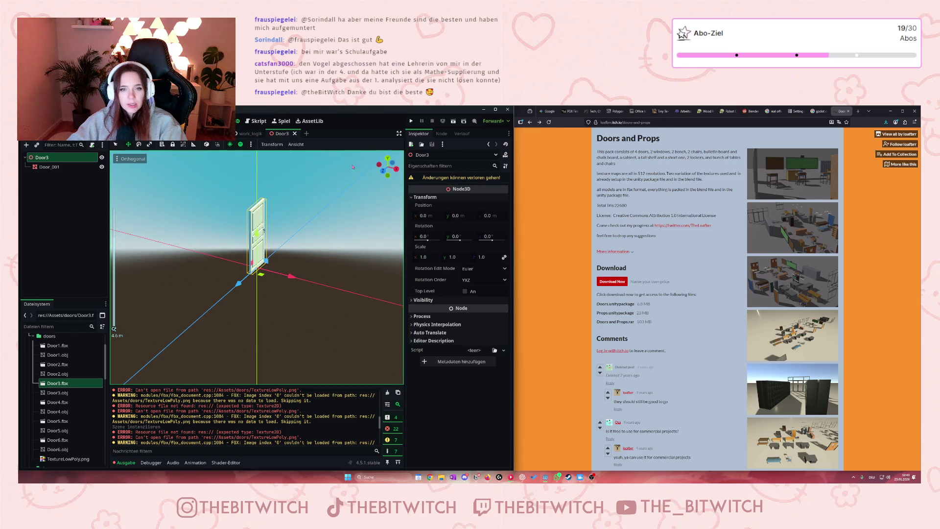
{"action": "left_click", "coordinate": [295, 133]}
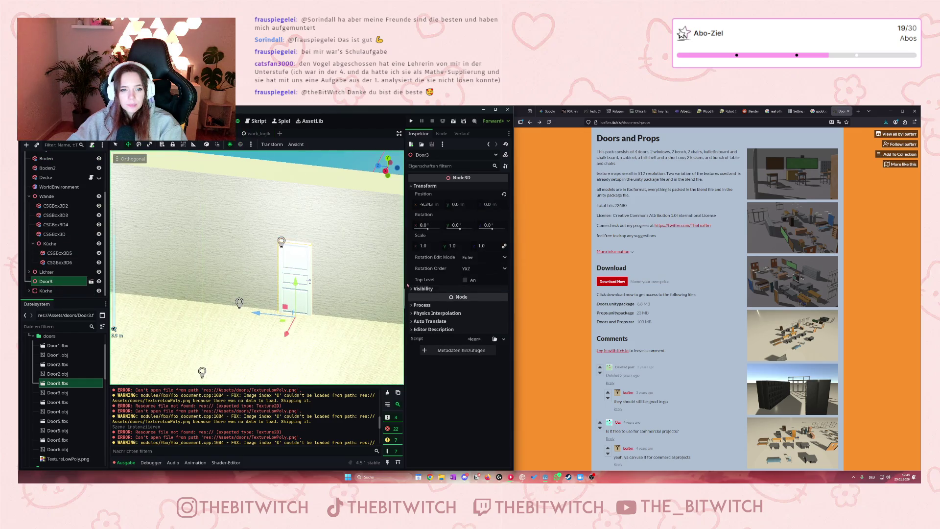
{"action": "left_click", "coordinate": [424, 246]}
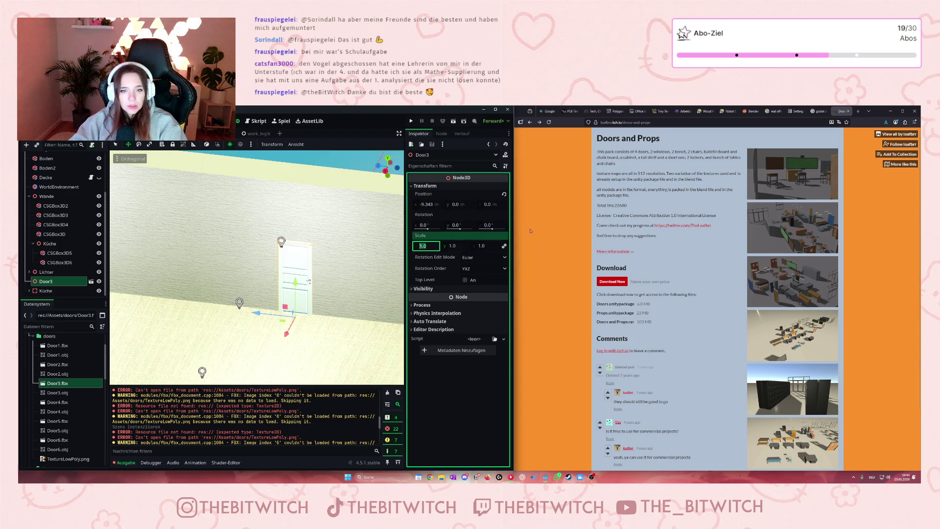
Try a door scale of 2, undo it, then set the scale to 1.5
{"action": "type", "text": "2"}
{"action": "key", "text": "Return"}
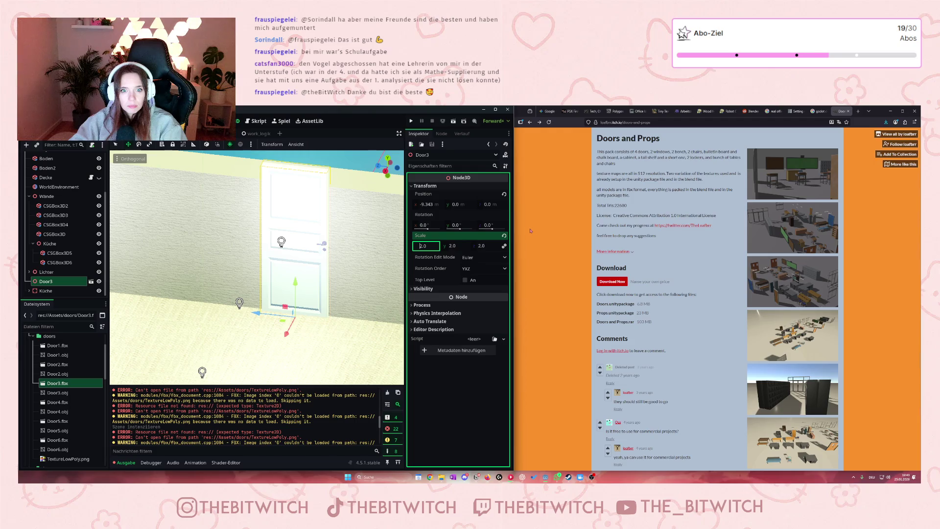
{"action": "key", "text": "ctrl+z"}
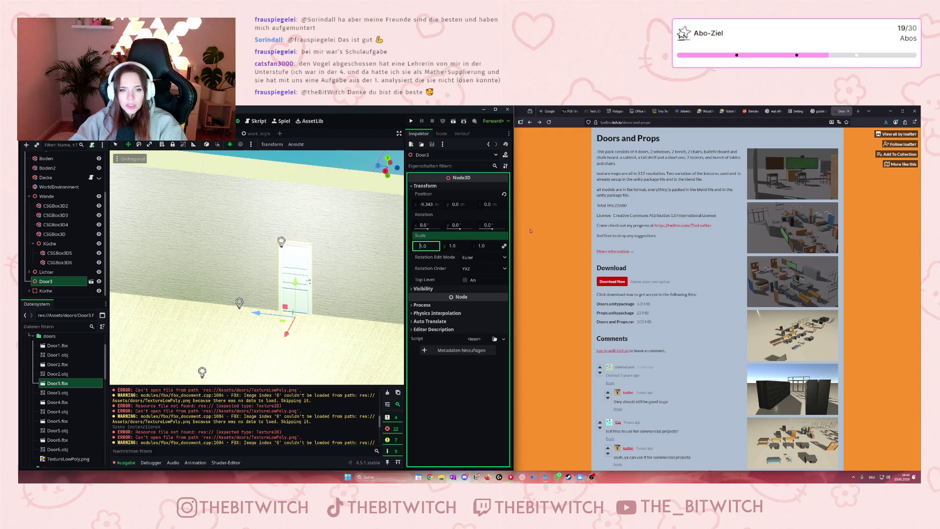
{"action": "double_click", "coordinate": [428, 247]}
{"action": "type", "text": "0.1"}
{"action": "key", "text": "BackSpace"}
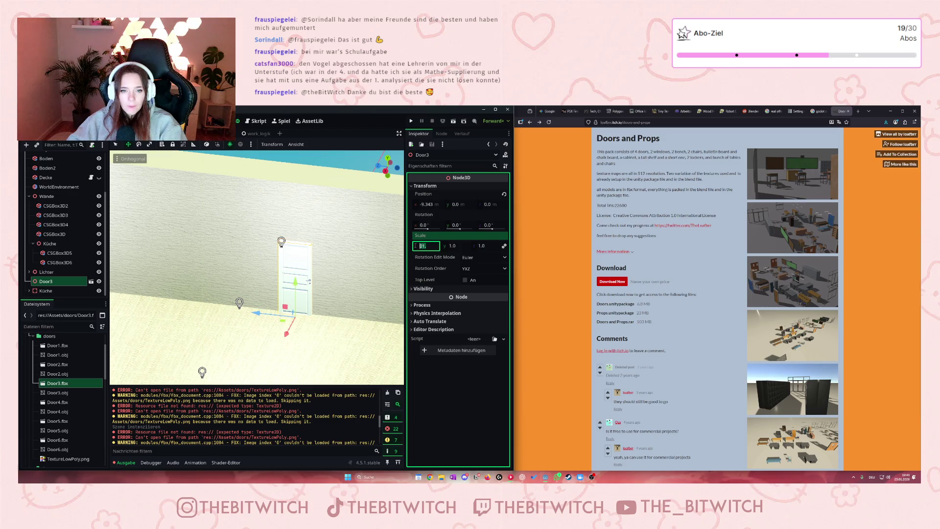
{"action": "type", "text": "1.5"}
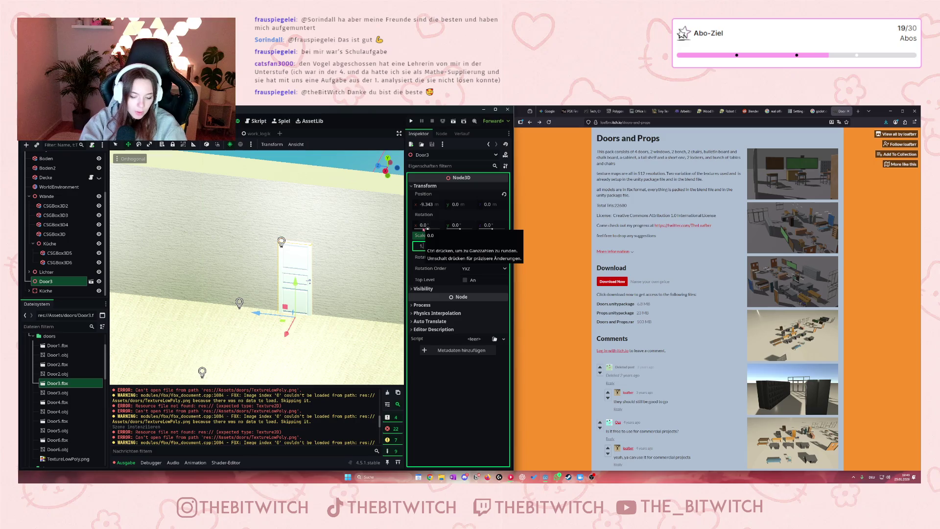
{"action": "key", "text": "Return"}
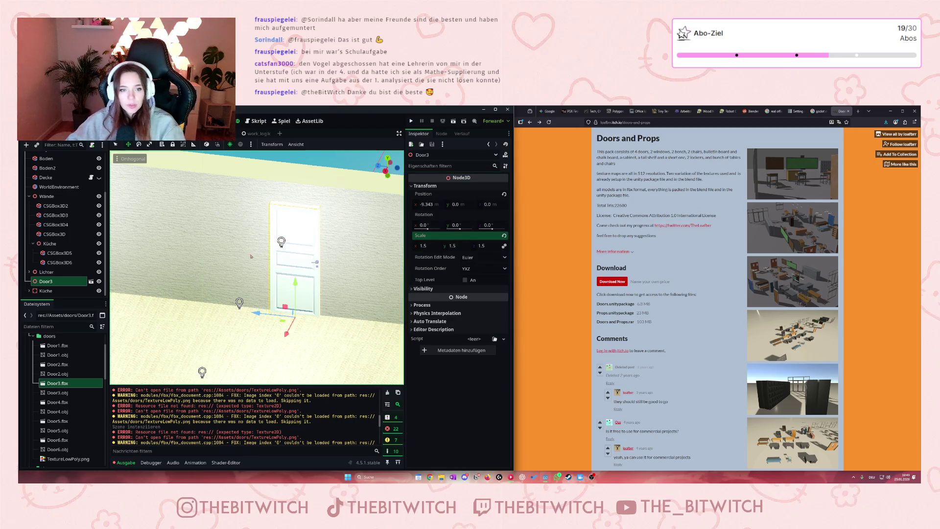
{"action": "scroll", "coordinate": [257, 265], "scroll_direction": "down", "scroll_amount": 2}
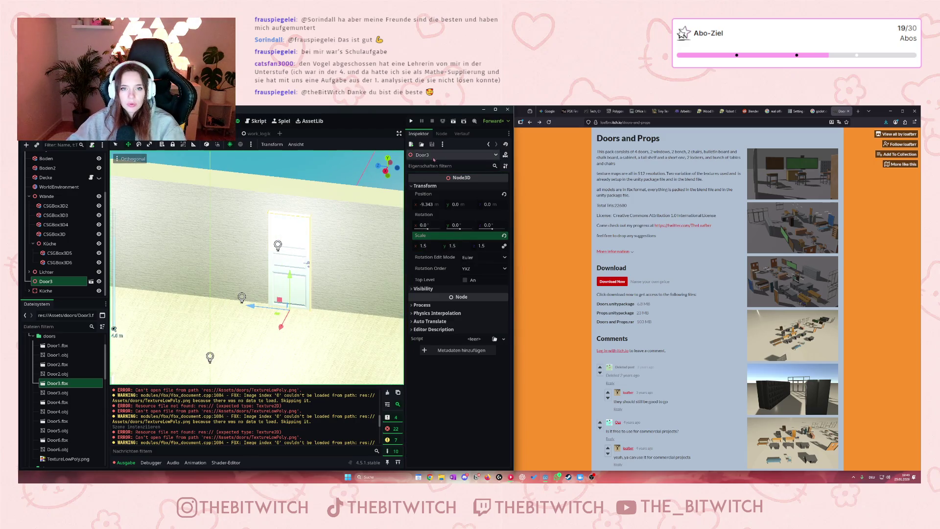
Run the game, walk the player to the white door with W, then stop it
{"action": "left_click", "coordinate": [410, 124]}
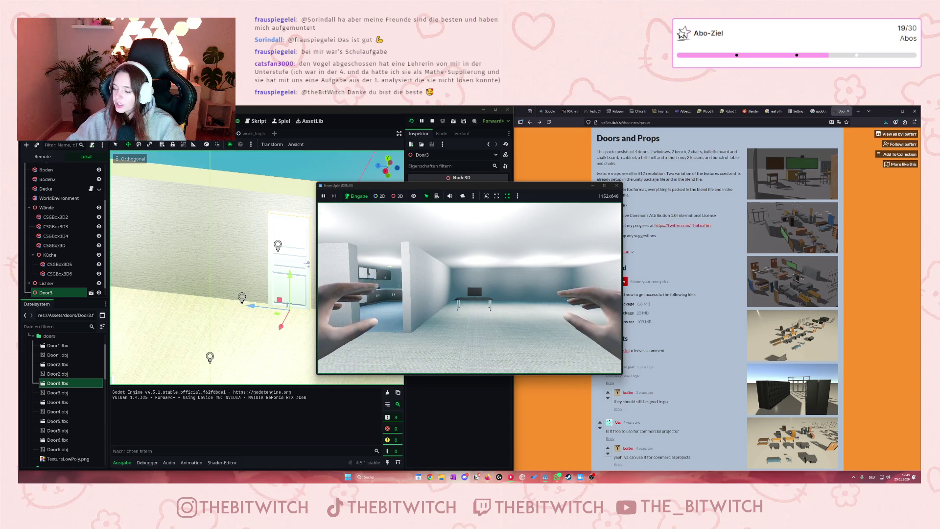
{"action": "mouse_move", "coordinate": [469, 288]}
{"action": "key", "text": "w"}
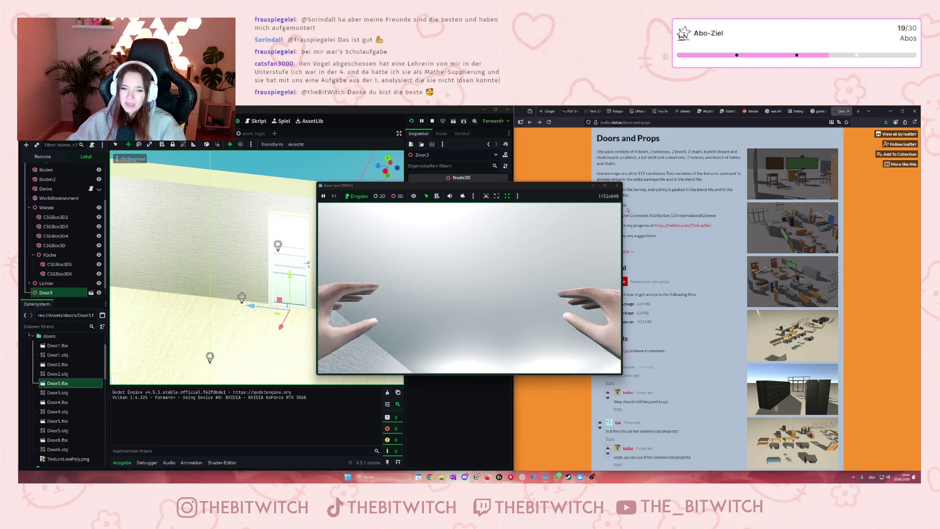
{"action": "left_click", "coordinate": [617, 185]}
Set the door's scale to 1.4 on all axes
{"action": "left_click", "coordinate": [429, 246]}
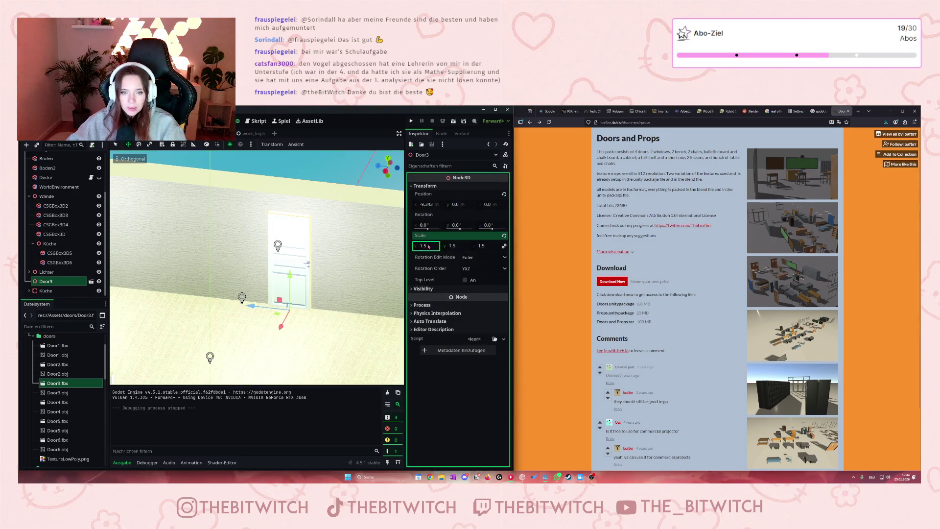
{"action": "type", "text": "1.4"}
{"action": "key", "text": "Return"}
{"action": "scroll", "coordinate": [372, 275], "scroll_direction": "up", "scroll_amount": 5}
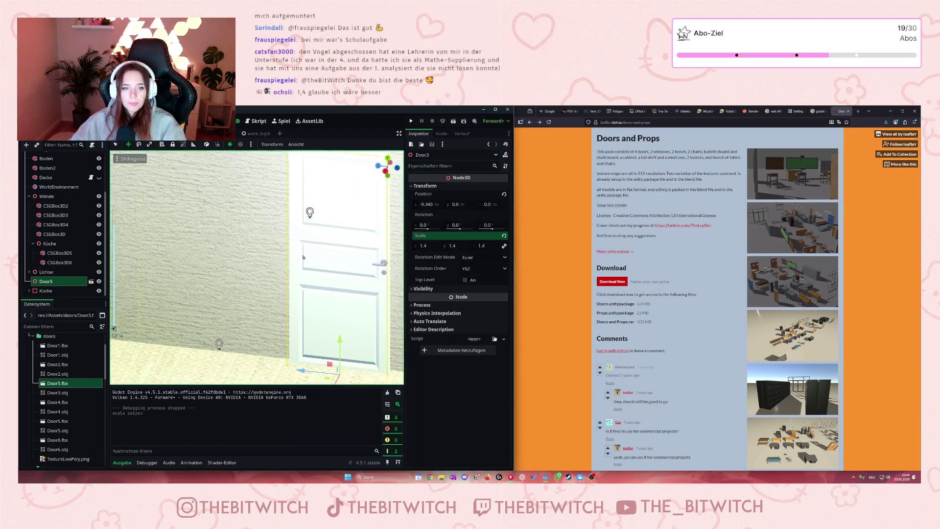
Reselect the Door3 node and open its Door3.fbx scene again
{"action": "left_click", "coordinate": [181, 233]}
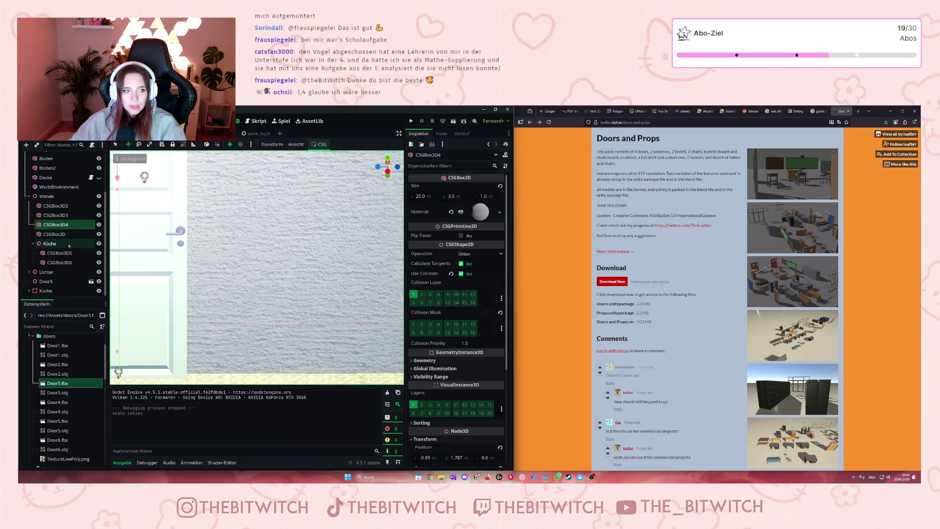
{"action": "left_click", "coordinate": [54, 283]}
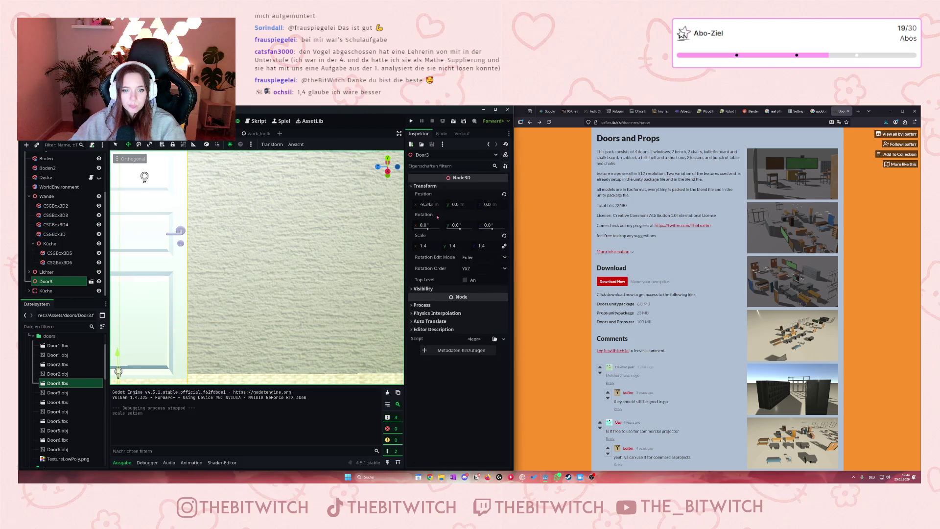
{"action": "left_click", "coordinate": [91, 281]}
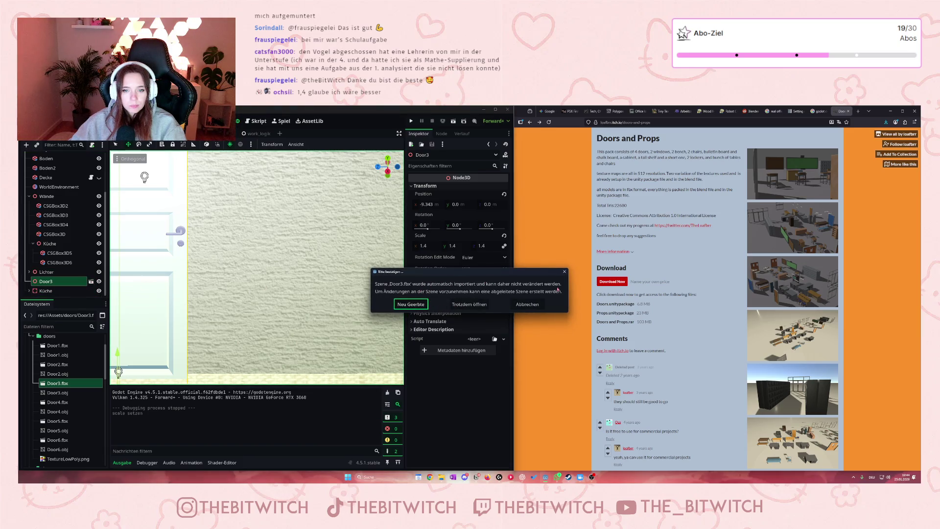
Create a new inherited scene from Door3.fbx and show Door_001's mesh and surface material
{"action": "left_click", "coordinate": [411, 304]}
{"action": "mouse_move", "coordinate": [293, 207]}
{"action": "left_mouse_down"}
{"action": "mouse_move", "coordinate": [289, 180]}
{"action": "mouse_move", "coordinate": [288, 218]}
{"action": "mouse_move", "coordinate": [313, 289]}
{"action": "left_mouse_up"}
{"action": "scroll", "coordinate": [290, 180], "scroll_direction": "up", "scroll_amount": 2}
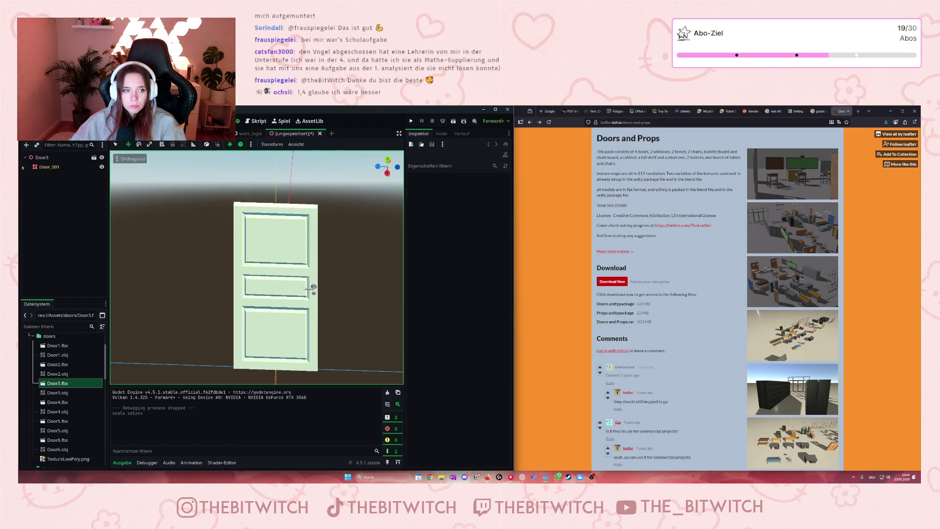
{"action": "left_click", "coordinate": [313, 288]}
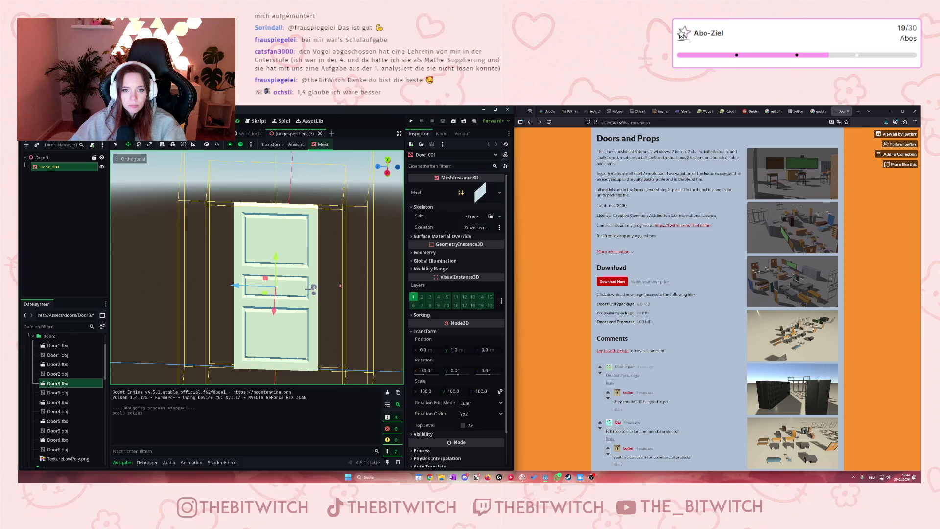
{"action": "scroll", "coordinate": [340, 285], "scroll_direction": "up", "scroll_amount": 3}
{"action": "left_click", "coordinate": [480, 192]}
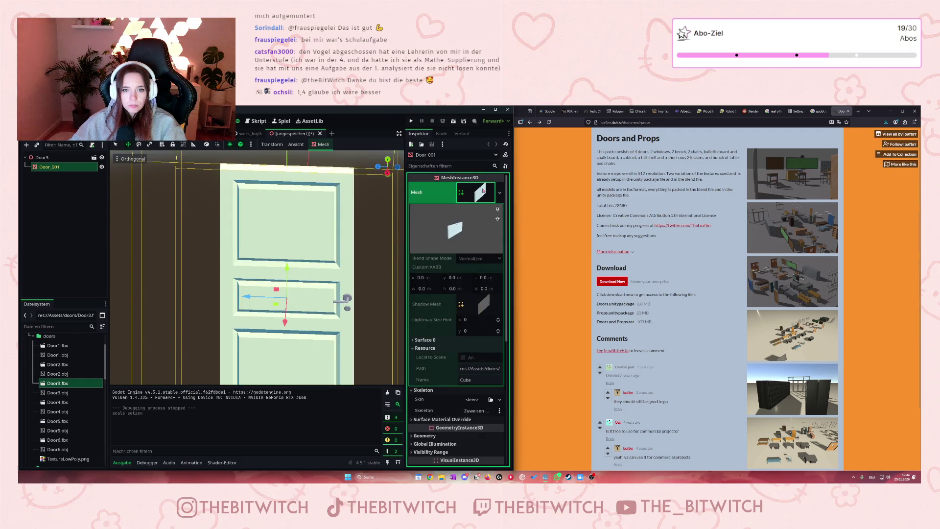
{"action": "left_click", "coordinate": [446, 339]}
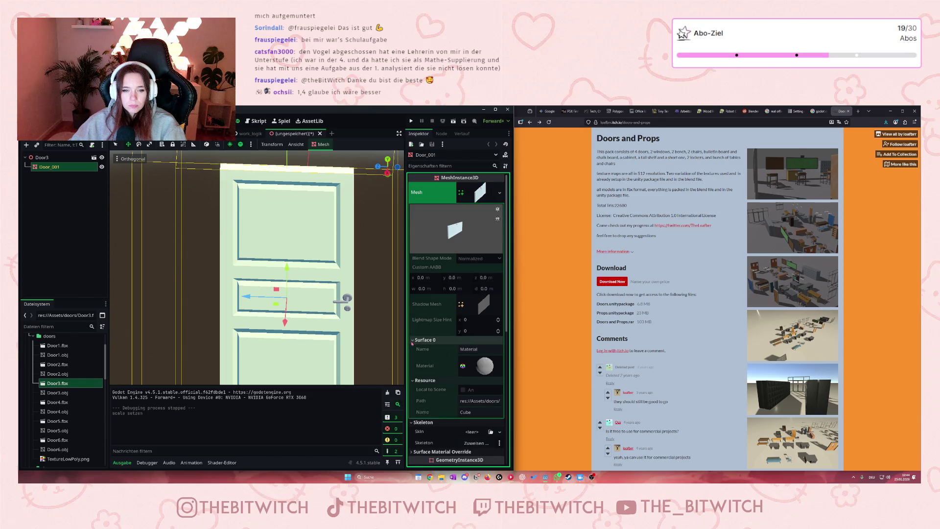
{"action": "scroll", "coordinate": [446, 370], "scroll_direction": "down", "scroll_amount": 3}
{"action": "scroll", "coordinate": [451, 373], "scroll_direction": "up", "scroll_amount": 3}
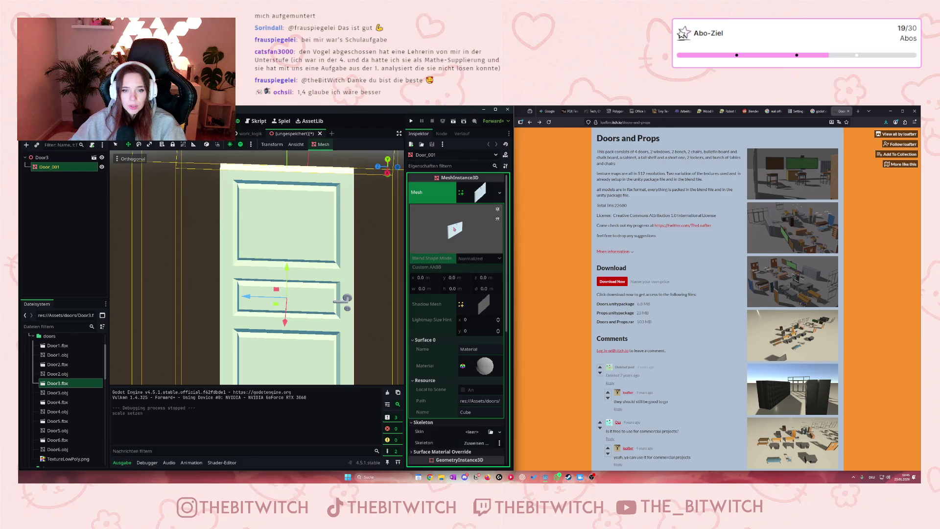
Reselect Door_001, toggle the mesh preview lights, and expand its surface material settings
{"action": "left_click", "coordinate": [346, 305]}
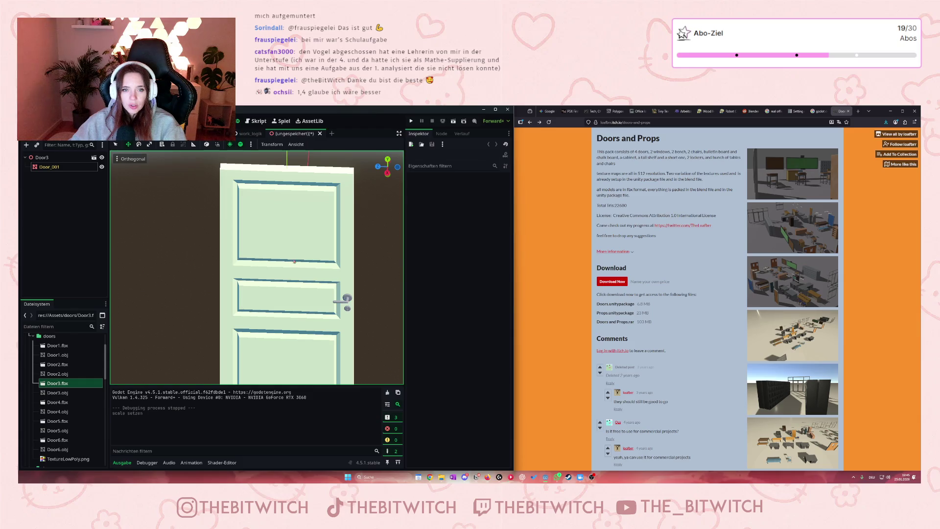
{"action": "left_click", "coordinate": [347, 303]}
{"action": "scroll", "coordinate": [449, 340], "scroll_direction": "down", "scroll_amount": 3}
{"action": "scroll", "coordinate": [449, 340], "scroll_direction": "down", "scroll_amount": 2}
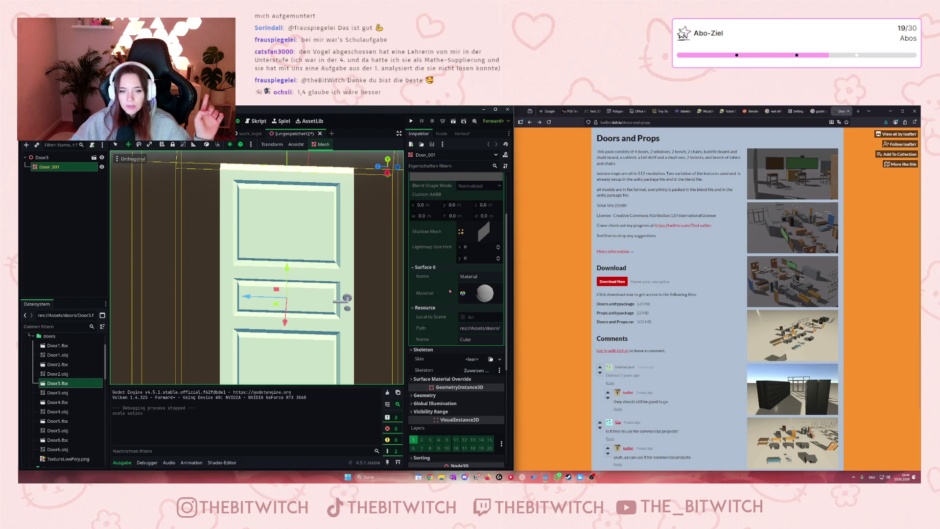
{"action": "scroll", "coordinate": [449, 290], "scroll_direction": "down", "scroll_amount": 3}
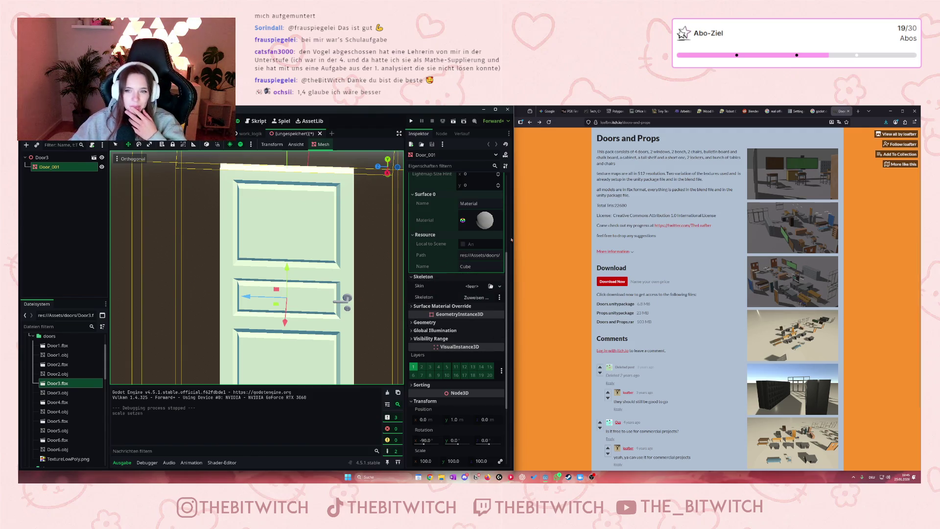
{"action": "scroll", "coordinate": [443, 264], "scroll_direction": "up", "scroll_amount": 6}
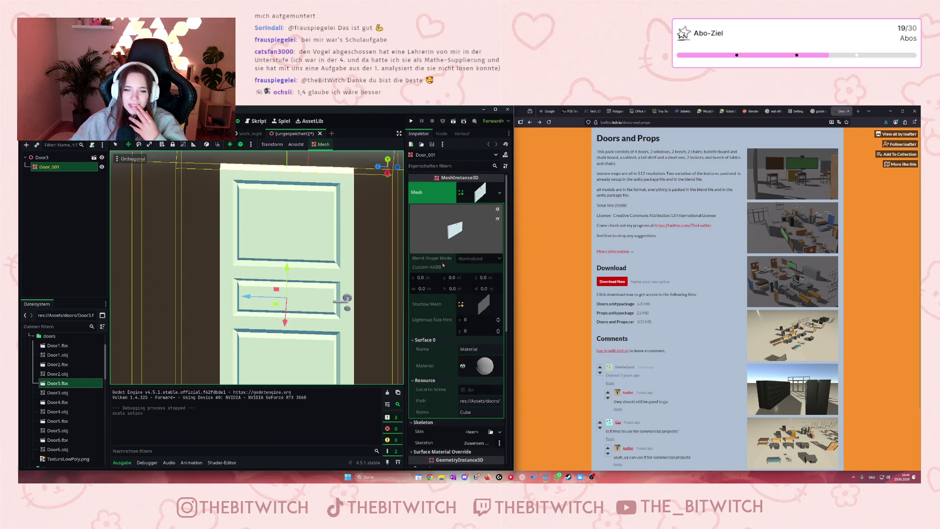
{"action": "left_click", "coordinate": [497, 209]}
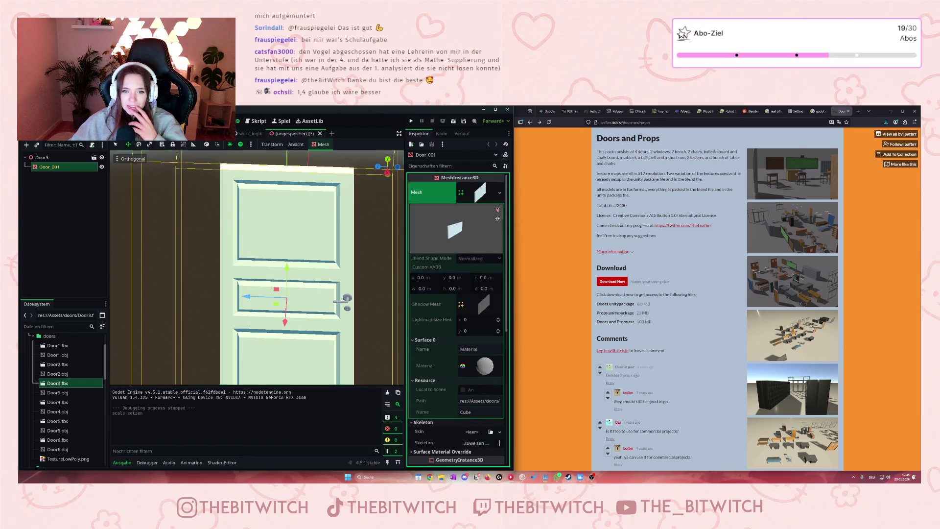
{"action": "left_click", "coordinate": [497, 219]}
{"action": "left_click", "coordinate": [497, 220]}
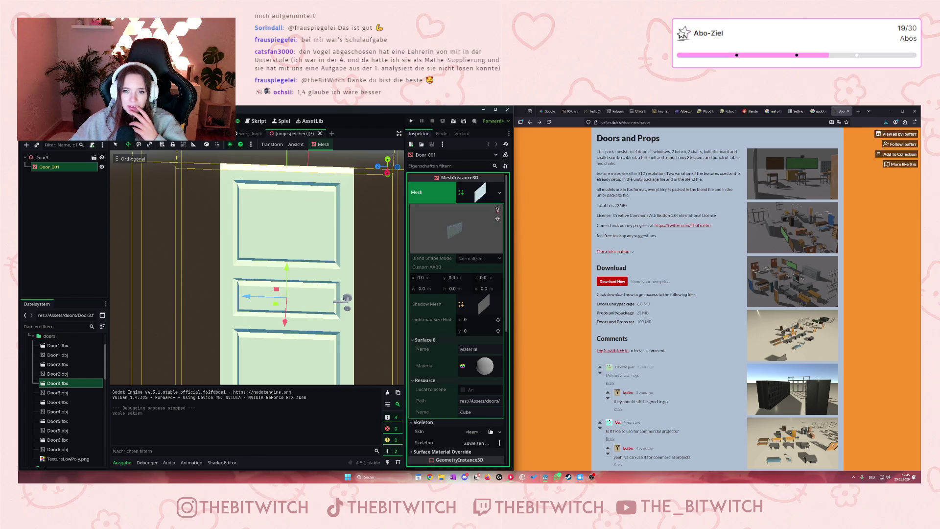
{"action": "left_click", "coordinate": [480, 370]}
{"action": "scroll", "coordinate": [428, 354], "scroll_direction": "down", "scroll_amount": 3}
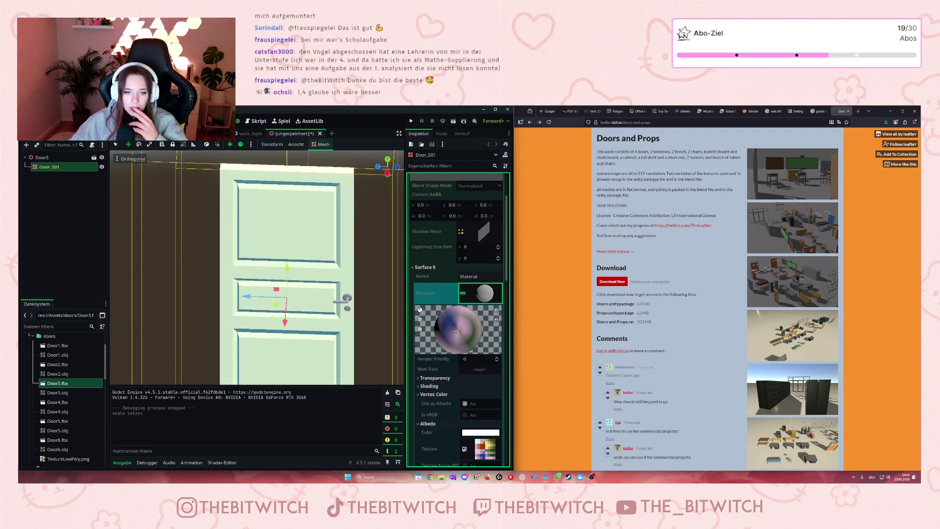
Inspect the Door_001 material's albedo texture, its resource details and Metallic settings
{"action": "scroll", "coordinate": [453, 342], "scroll_direction": "down", "scroll_amount": 2}
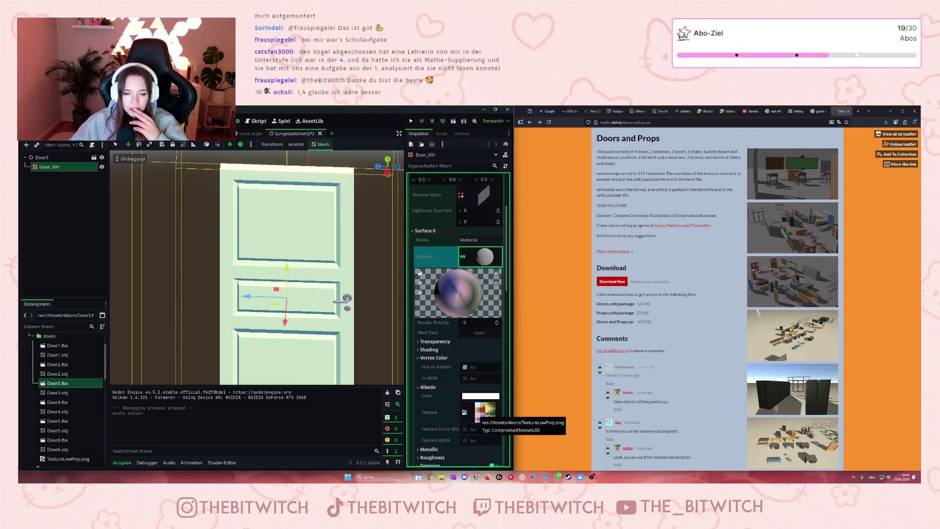
{"action": "left_click", "coordinate": [464, 412]}
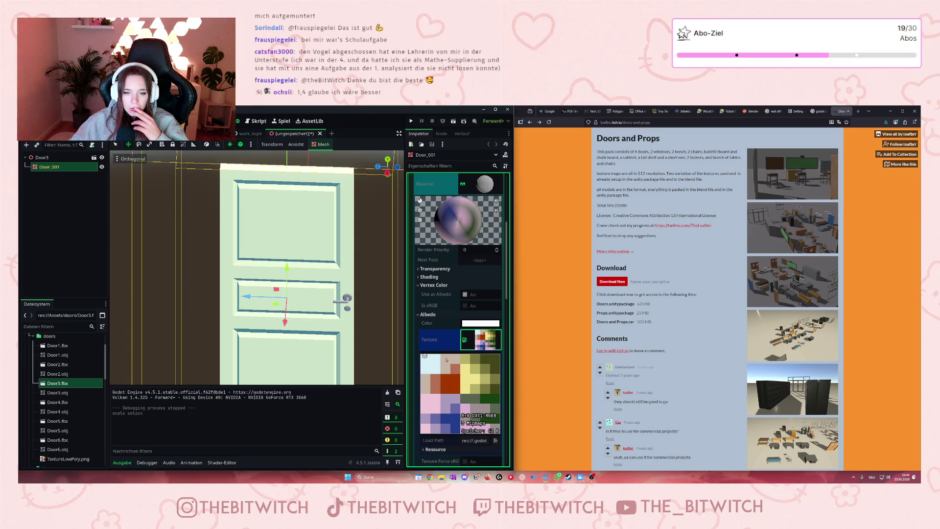
{"action": "scroll", "coordinate": [456, 343], "scroll_direction": "down", "scroll_amount": 3}
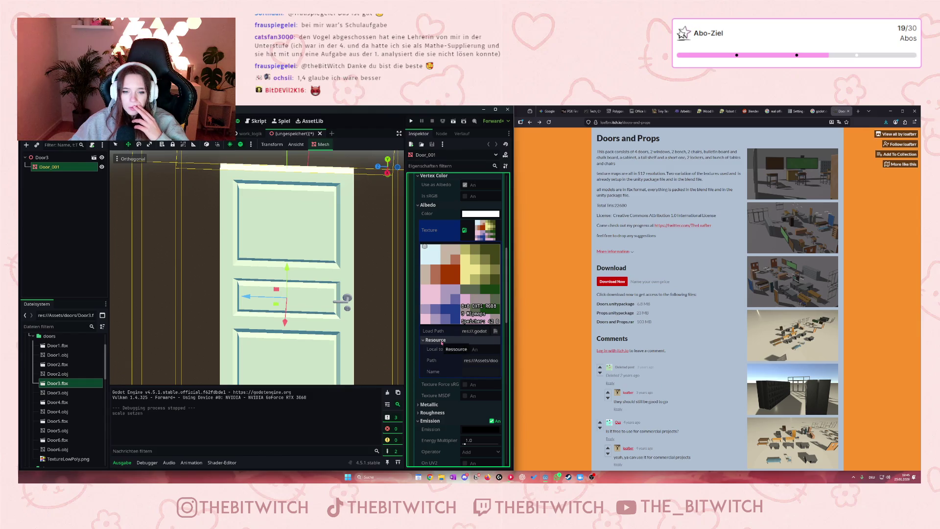
{"action": "scroll", "coordinate": [445, 357], "scroll_direction": "up", "scroll_amount": 5}
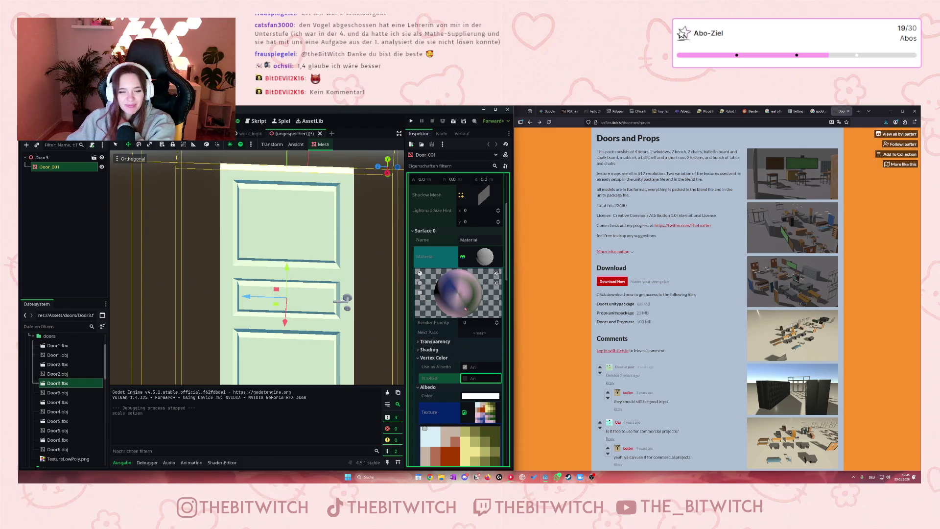
{"action": "scroll", "coordinate": [451, 291], "scroll_direction": "down", "scroll_amount": 3}
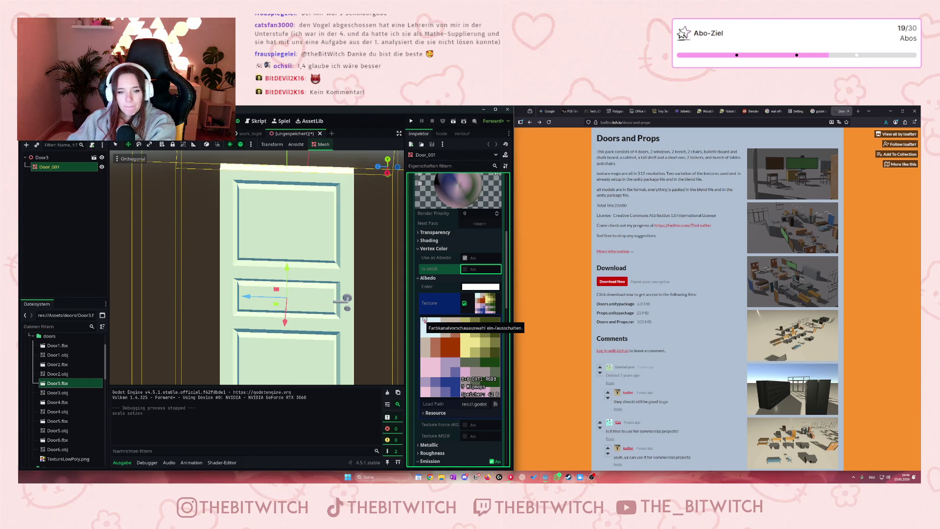
{"action": "scroll", "coordinate": [425, 319], "scroll_direction": "down", "scroll_amount": 1}
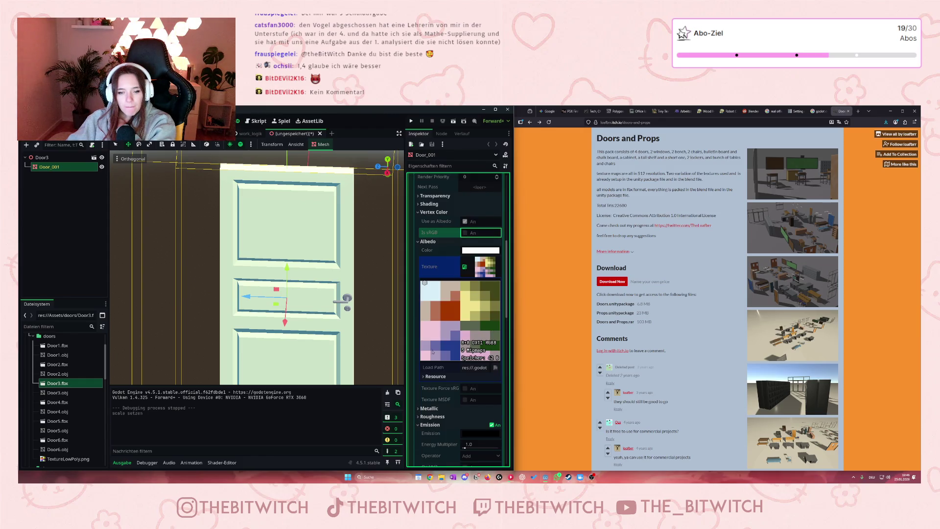
{"action": "left_click", "coordinate": [431, 376]}
{"action": "scroll", "coordinate": [424, 378], "scroll_direction": "down", "scroll_amount": 3}
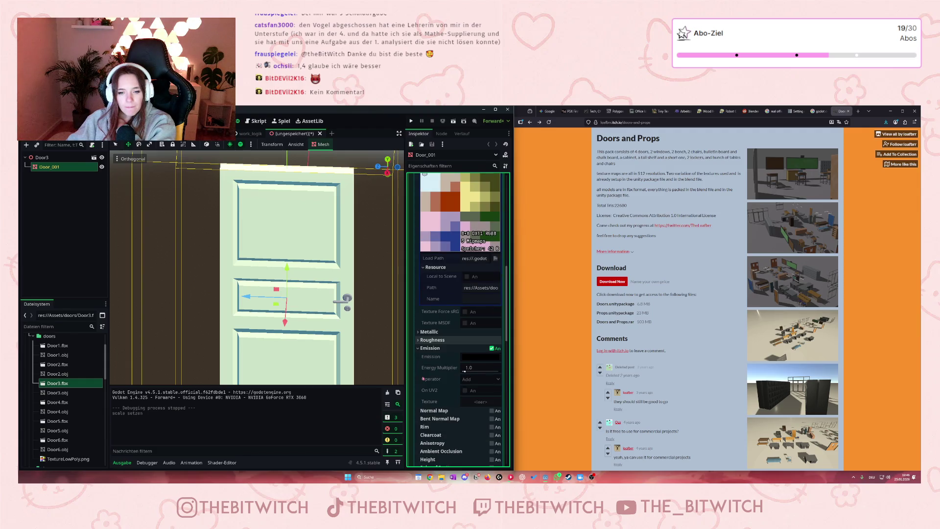
{"action": "left_click", "coordinate": [430, 332]}
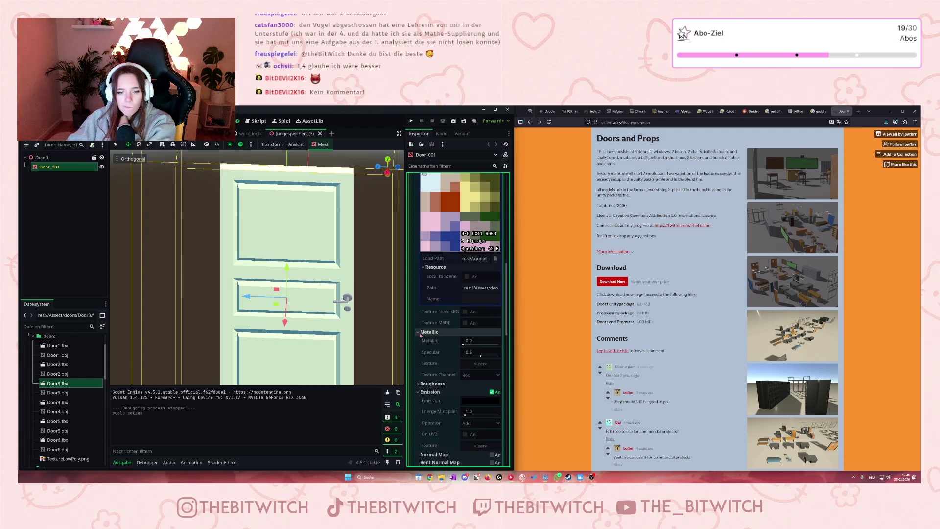
{"action": "scroll", "coordinate": [356, 301], "scroll_direction": "up", "scroll_amount": 3}
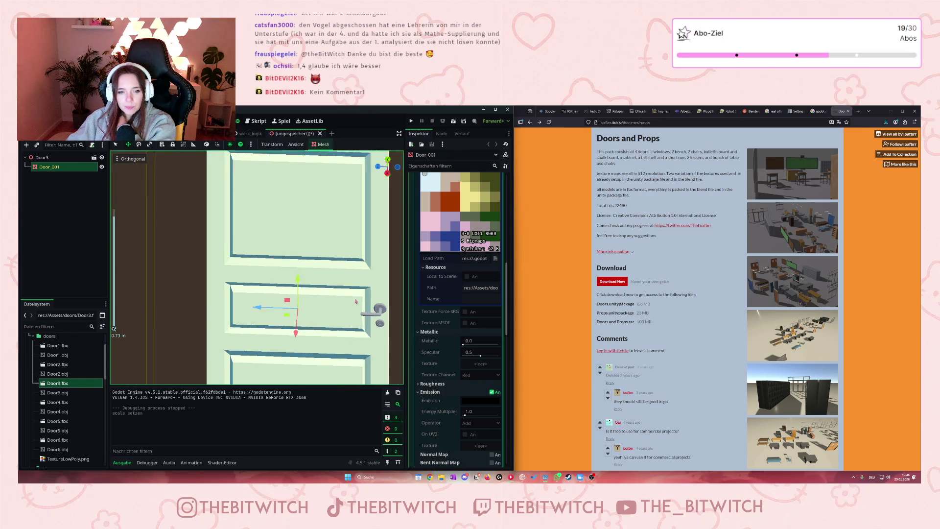
{"action": "scroll", "coordinate": [356, 302], "scroll_direction": "down", "scroll_amount": 2}
{"action": "scroll", "coordinate": [457, 318], "scroll_direction": "up", "scroll_amount": 5}
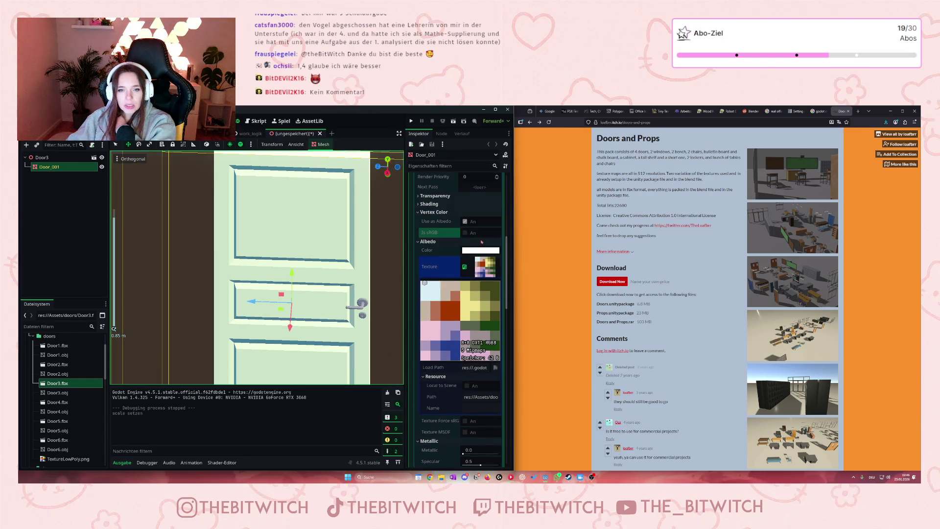
{"action": "scroll", "coordinate": [468, 339], "scroll_direction": "down", "scroll_amount": 5}
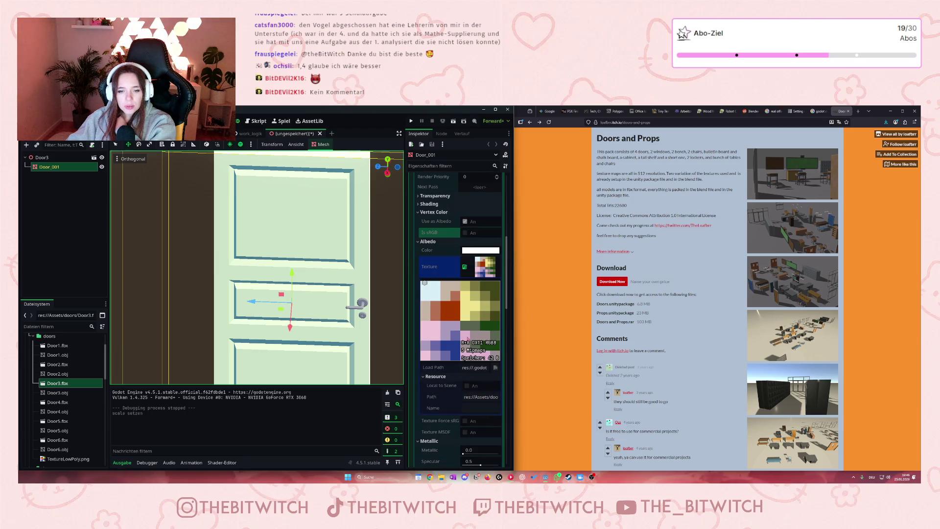
{"action": "left_click", "coordinate": [464, 266]}
{"action": "left_click", "coordinate": [482, 269]}
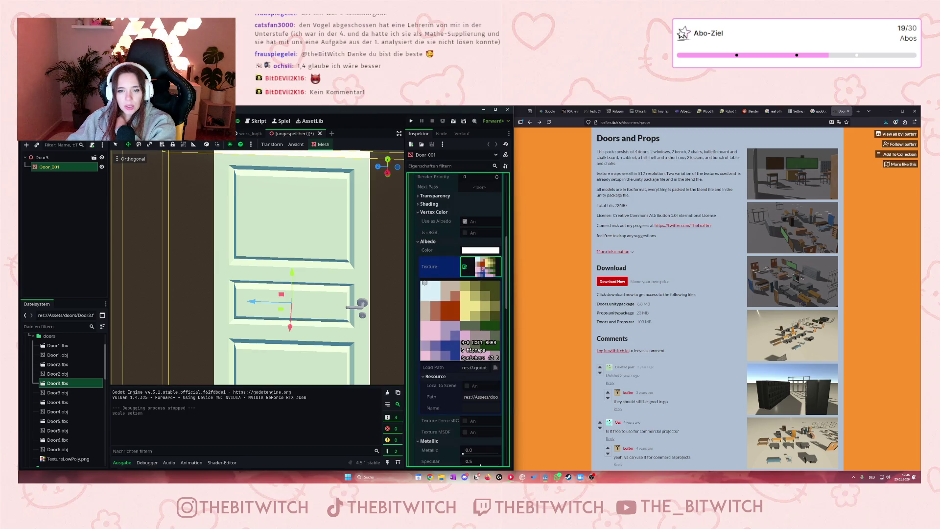
{"action": "left_click", "coordinate": [461, 270]}
Collapse and reopen the surface material settings and scroll through its properties
{"action": "scroll", "coordinate": [463, 274], "scroll_direction": "up", "scroll_amount": 6}
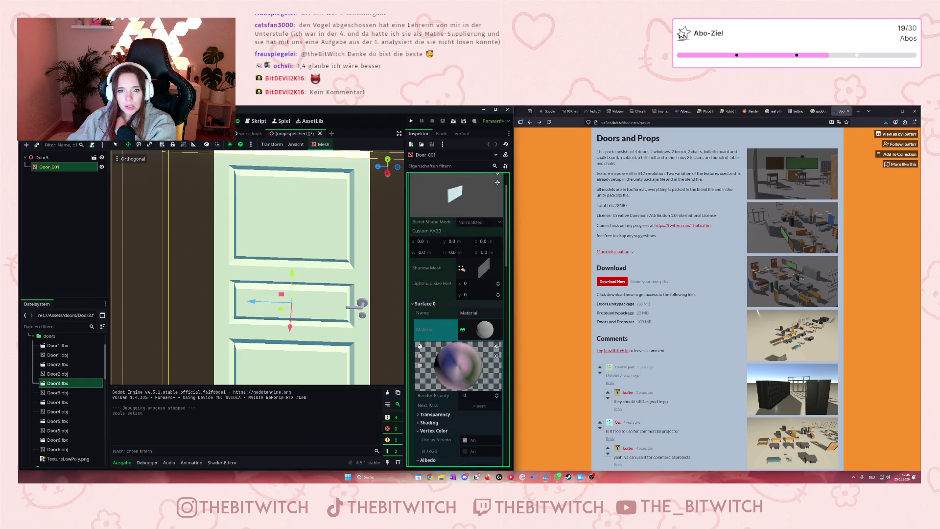
{"action": "left_click", "coordinate": [483, 257]}
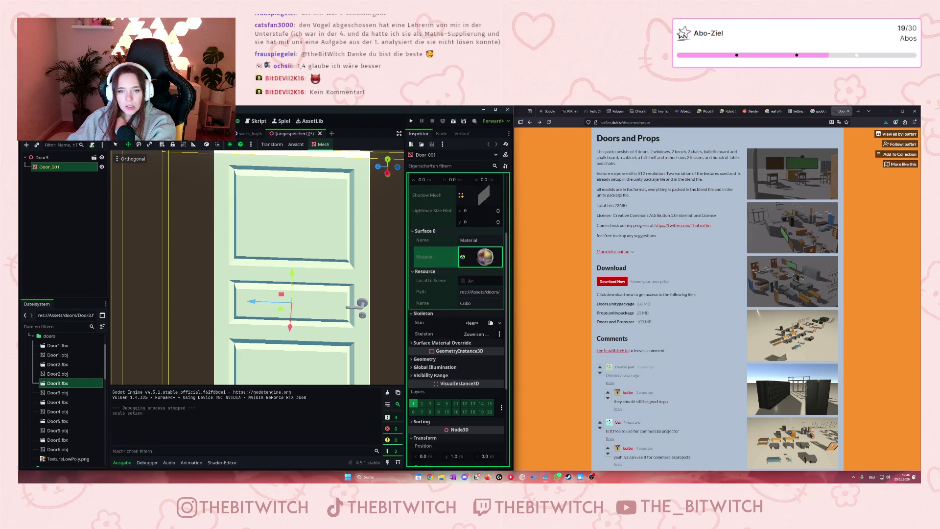
{"action": "left_click", "coordinate": [483, 257]}
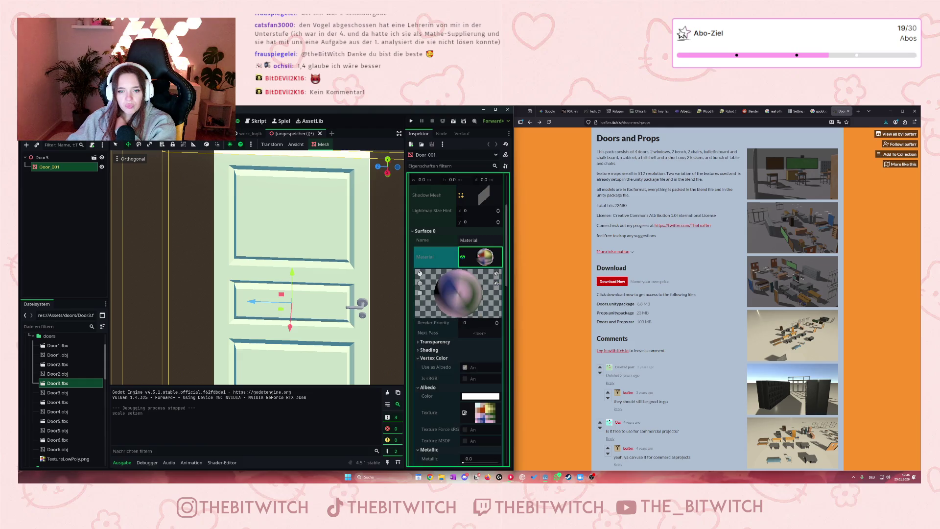
{"action": "scroll", "coordinate": [465, 313], "scroll_direction": "down", "scroll_amount": 4}
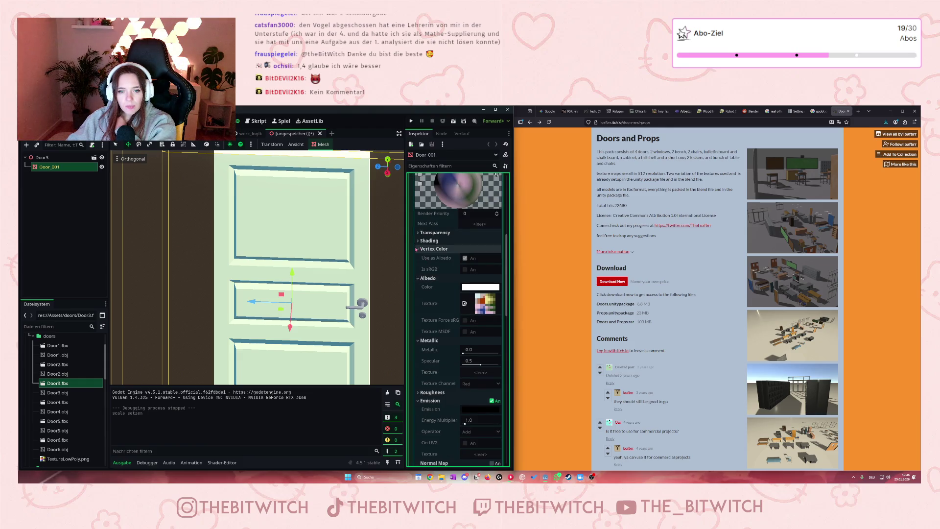
{"action": "scroll", "coordinate": [433, 296], "scroll_direction": "down", "scroll_amount": 6}
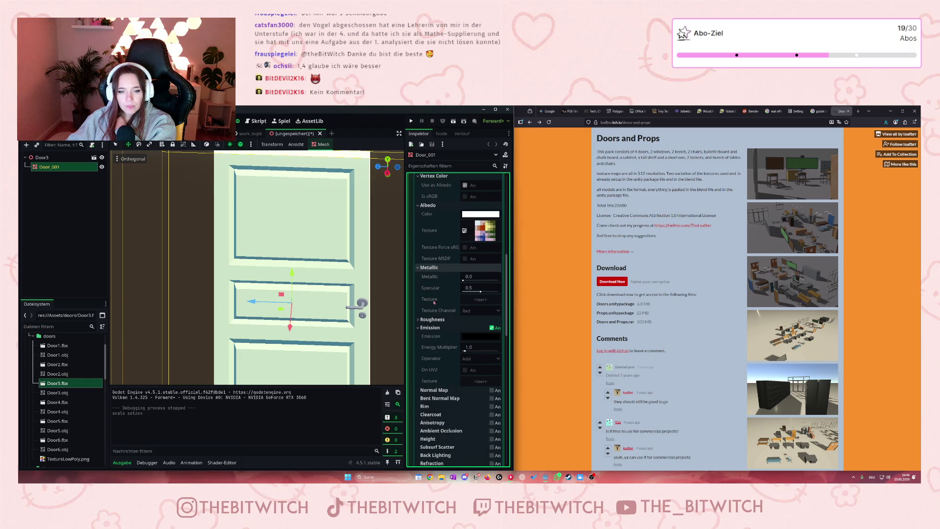
{"action": "scroll", "coordinate": [437, 308], "scroll_direction": "down", "scroll_amount": 1}
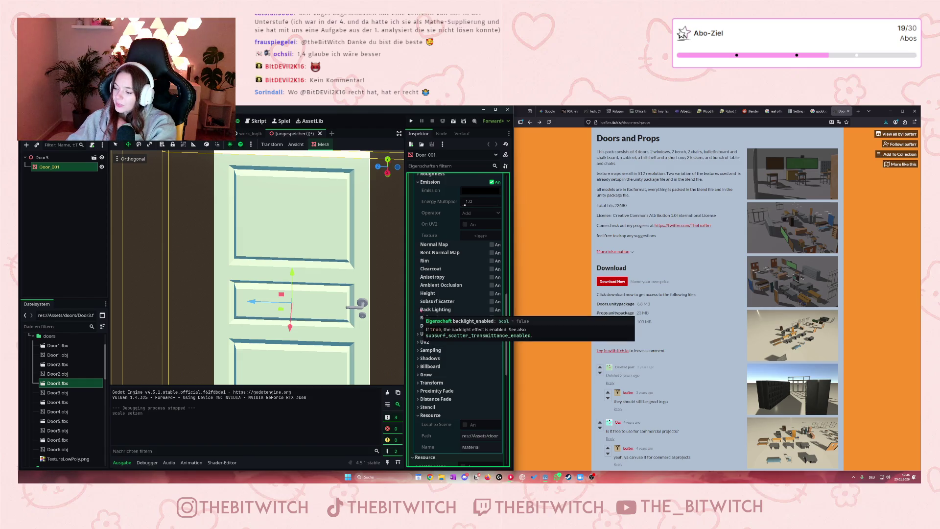
{"action": "scroll", "coordinate": [445, 314], "scroll_direction": "down", "scroll_amount": 4}
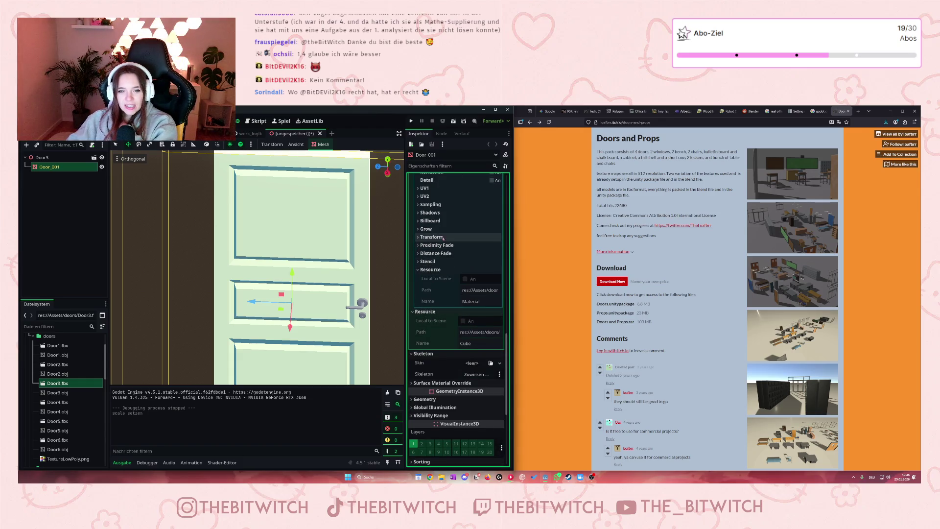
{"action": "scroll", "coordinate": [461, 275], "scroll_direction": "up", "scroll_amount": 4}
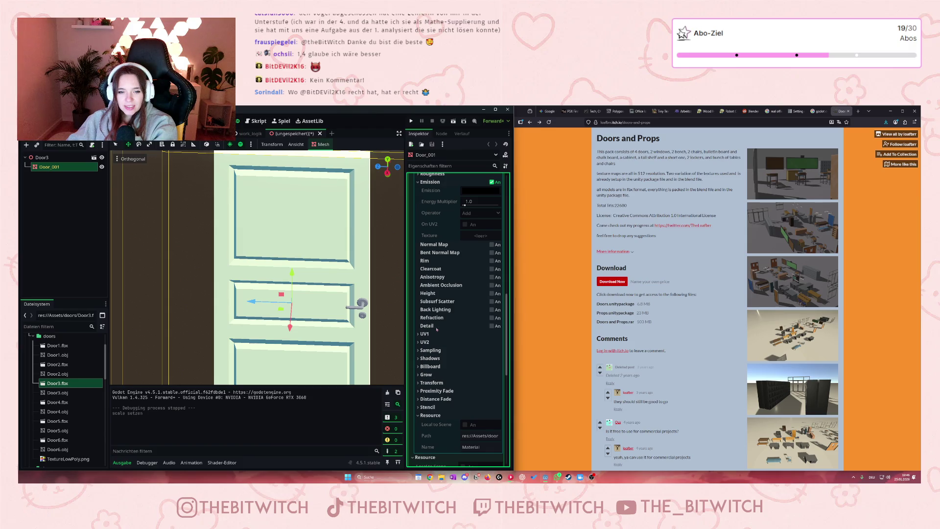
{"action": "scroll", "coordinate": [433, 333], "scroll_direction": "up", "scroll_amount": 10}
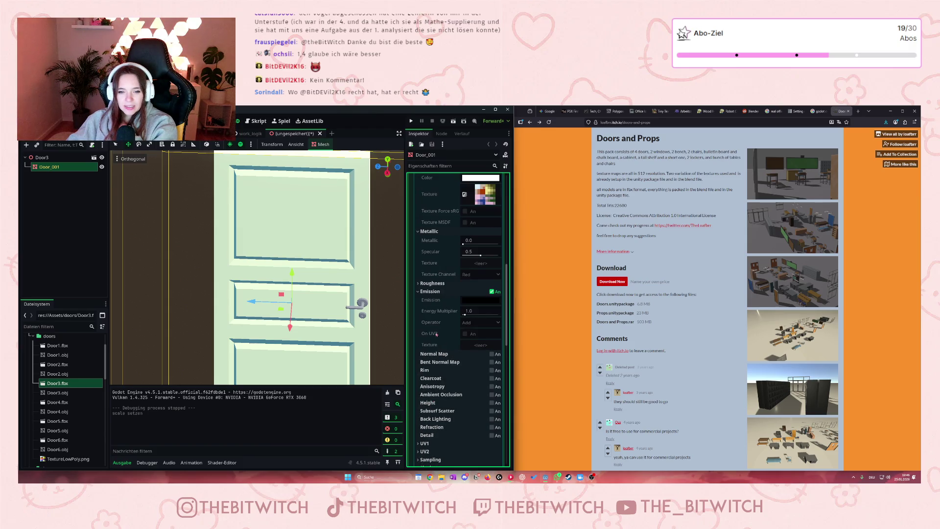
{"action": "scroll", "coordinate": [439, 361], "scroll_direction": "down", "scroll_amount": 3}
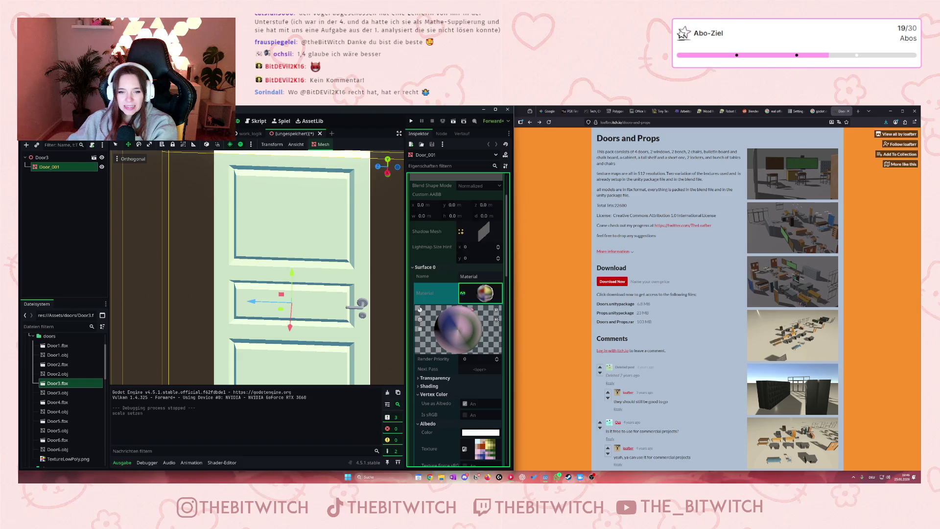
{"action": "scroll", "coordinate": [419, 306], "scroll_direction": "down", "scroll_amount": 3}
Expand the material's Transparency and Shading sections and toggle the albedo texture preview
{"action": "left_click", "coordinate": [419, 305]}
{"action": "scroll", "coordinate": [420, 306], "scroll_direction": "down", "scroll_amount": 3}
{"action": "left_click", "coordinate": [429, 307]}
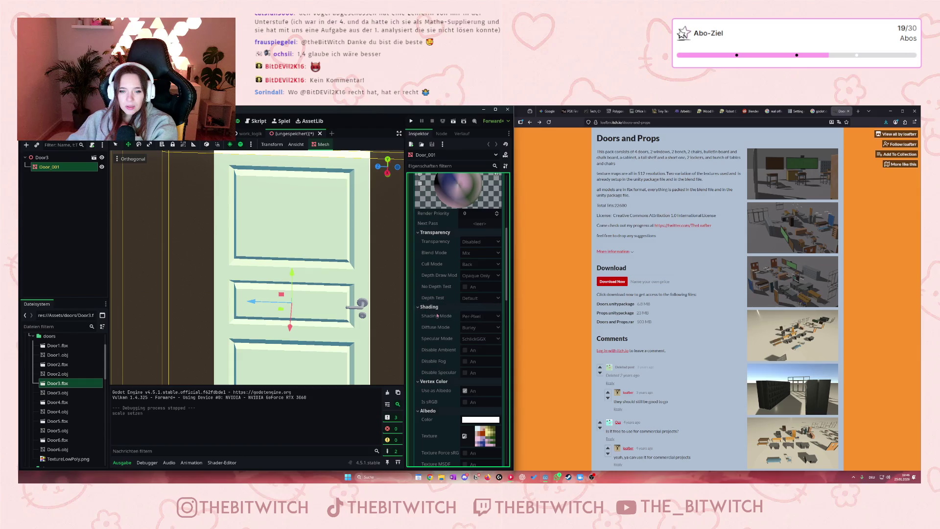
{"action": "scroll", "coordinate": [439, 316], "scroll_direction": "down", "scroll_amount": 6}
{"action": "left_click", "coordinate": [464, 290]}
{"action": "left_click", "coordinate": [464, 290]}
{"action": "left_click", "coordinate": [464, 290]}
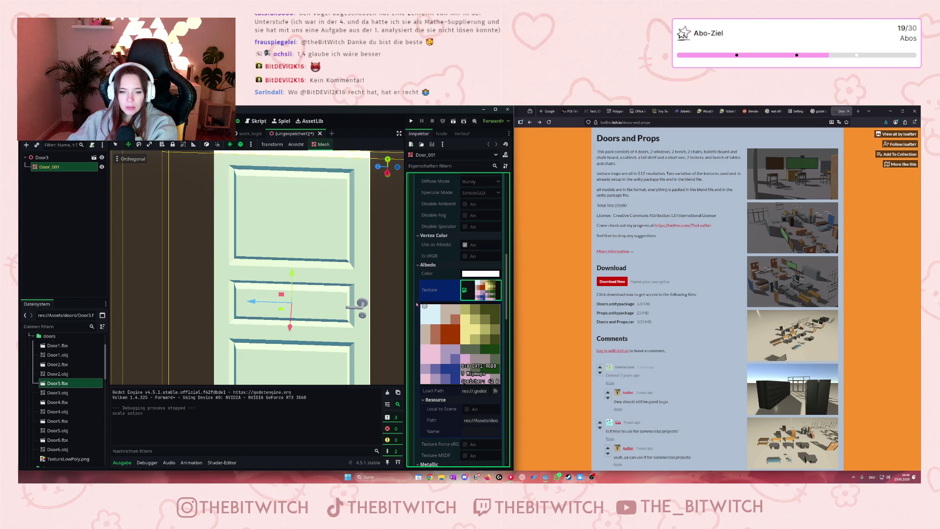
{"action": "mouse_move", "coordinate": [438, 310]}
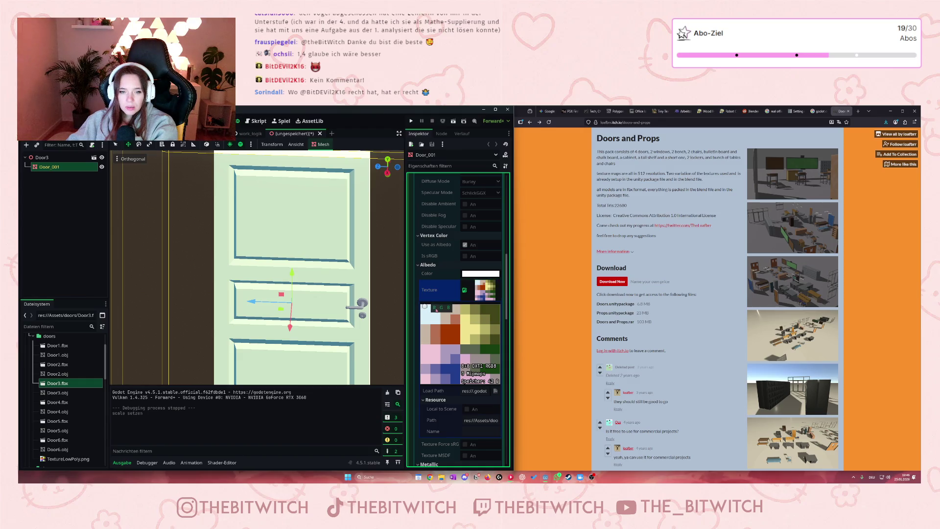
{"action": "scroll", "coordinate": [440, 333], "scroll_direction": "up", "scroll_amount": 2}
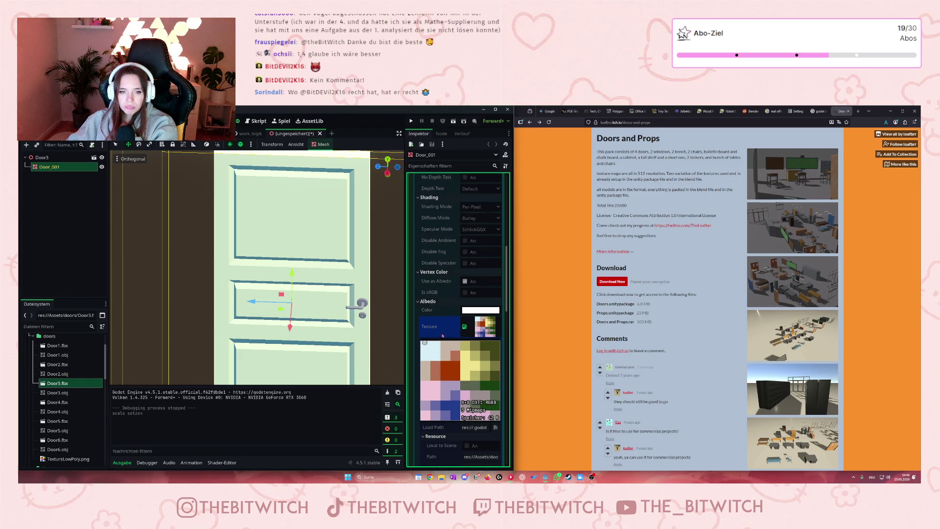
{"action": "scroll", "coordinate": [446, 334], "scroll_direction": "up", "scroll_amount": 10}
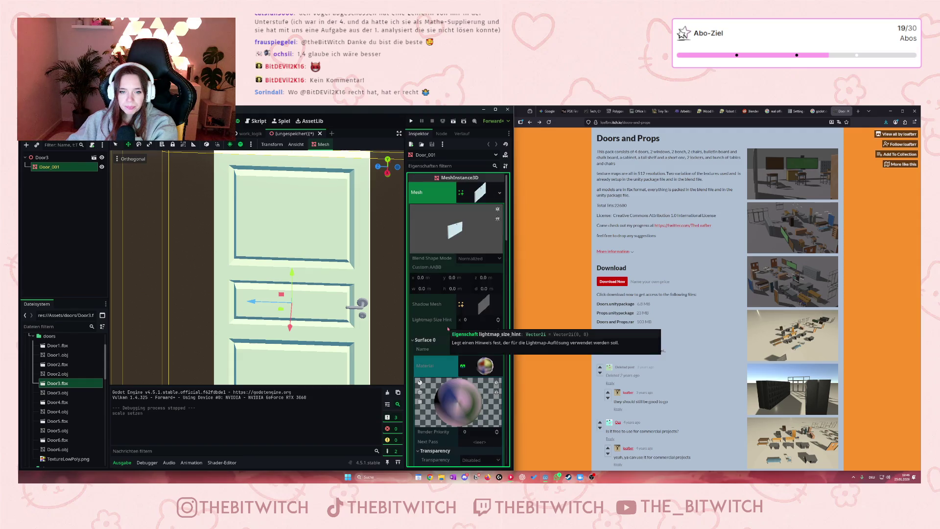
Toggle the Surface 0 material details again, then switch back to the office level scene
{"action": "left_click", "coordinate": [461, 366]}
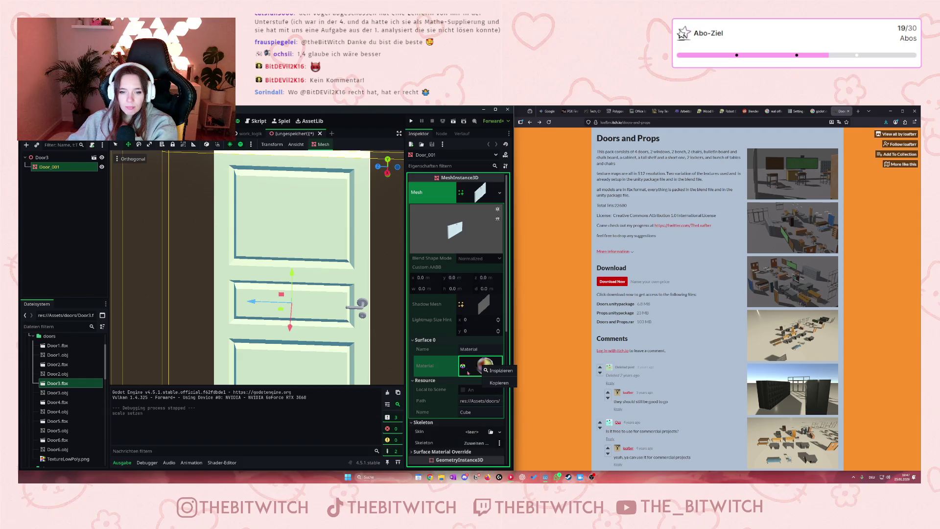
{"action": "left_click", "coordinate": [463, 369]}
{"action": "left_click", "coordinate": [462, 370]}
{"action": "left_click", "coordinate": [463, 369]}
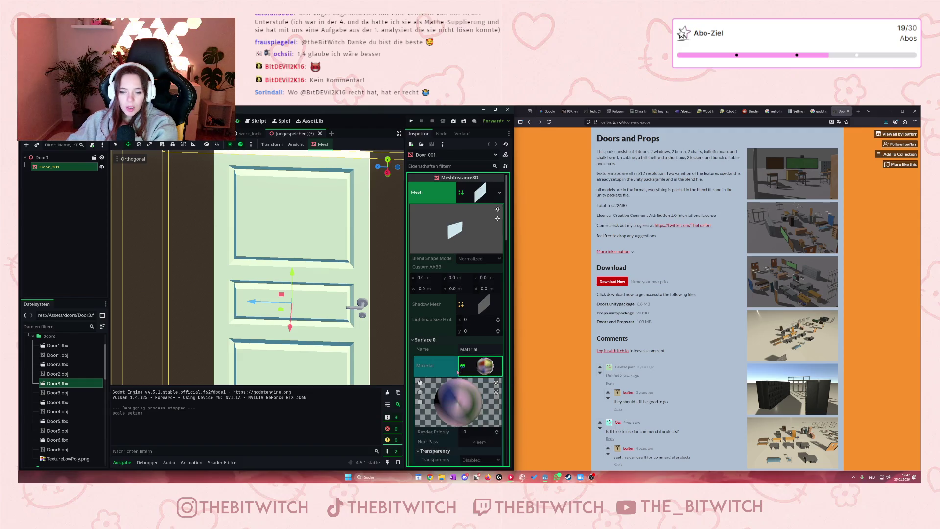
{"action": "scroll", "coordinate": [301, 268], "scroll_direction": "down", "scroll_amount": 4}
{"action": "left_click", "coordinate": [252, 133]}
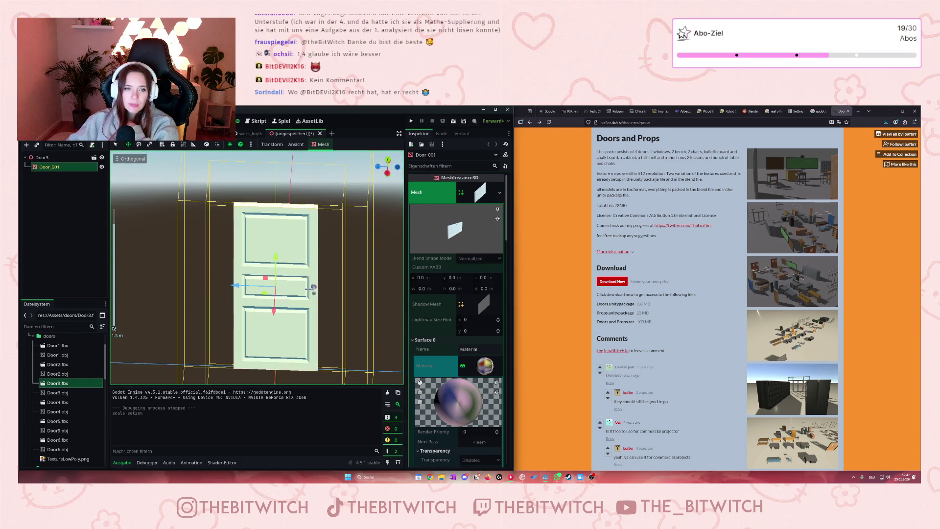
Focus on Door3 in work_logik and orbit into a squared, straight top-down view of the room
{"action": "double_click", "coordinate": [45, 281]}
{"action": "scroll", "coordinate": [207, 249], "scroll_direction": "down", "scroll_amount": 5}
{"action": "mouse_move", "coordinate": [186, 252]}
{"action": "left_mouse_down"}
{"action": "mouse_move", "coordinate": [207, 249]}
{"action": "mouse_move", "coordinate": [217, 279]}
{"action": "mouse_move", "coordinate": [211, 316]}
{"action": "mouse_move", "coordinate": [167, 334]}
{"action": "mouse_move", "coordinate": [274, 294]}
{"action": "mouse_move", "coordinate": [315, 250]}
{"action": "mouse_move", "coordinate": [297, 262]}
{"action": "mouse_move", "coordinate": [310, 260]}
{"action": "left_mouse_up"}
{"action": "scroll", "coordinate": [223, 294], "scroll_direction": "down", "scroll_amount": 3}
{"action": "scroll", "coordinate": [228, 309], "scroll_direction": "up", "scroll_amount": 2}
{"action": "scroll", "coordinate": [227, 310], "scroll_direction": "down", "scroll_amount": 4}
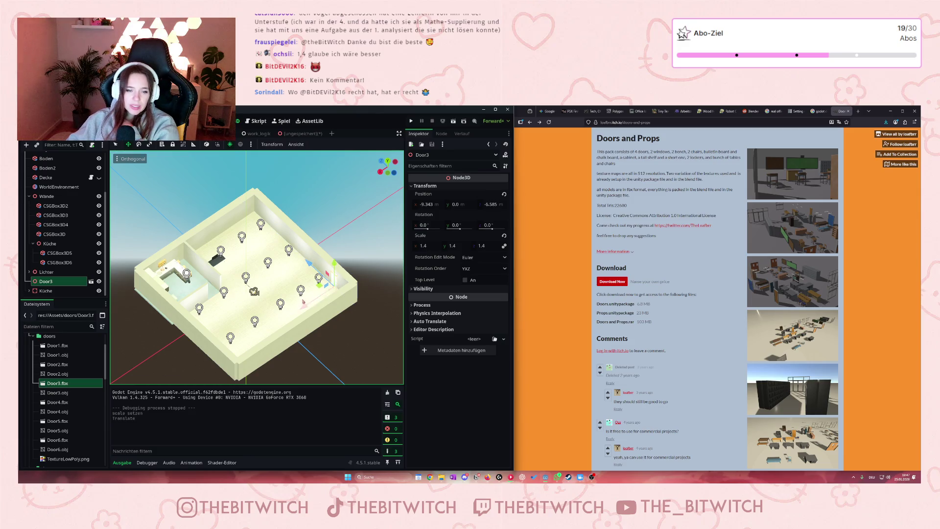
{"action": "left_click_drag", "start_coordinate": [237, 264], "coordinate": [211, 302]}
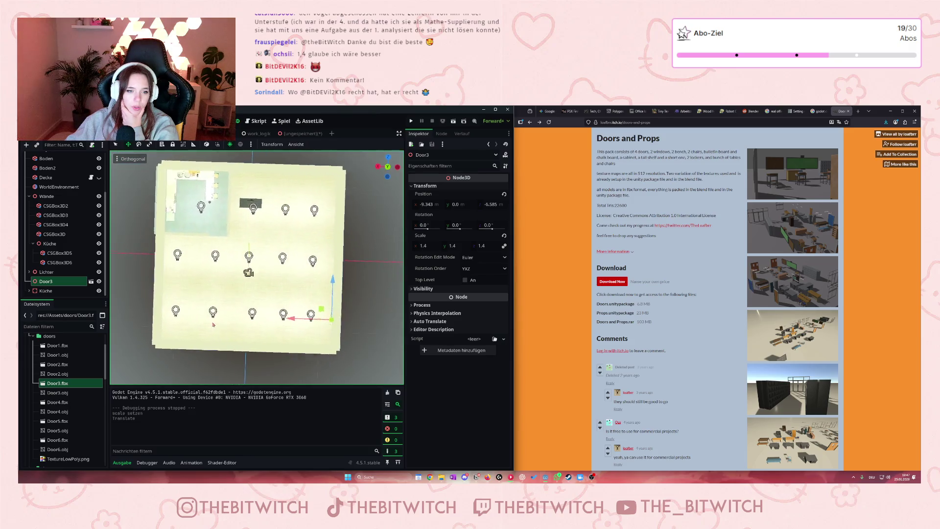
{"action": "scroll", "coordinate": [210, 305], "scroll_direction": "up", "scroll_amount": 2}
{"action": "left_click_drag", "start_coordinate": [210, 308], "coordinate": [229, 298]}
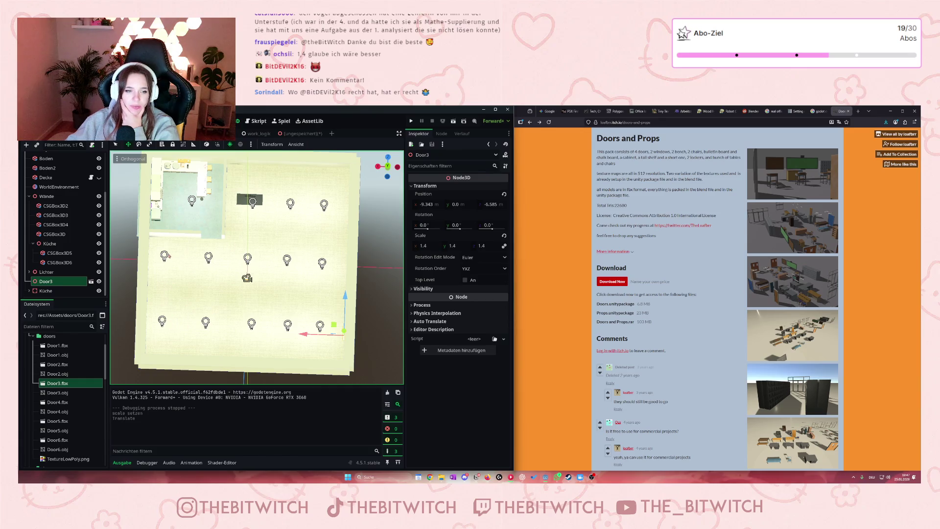
{"action": "left_click_drag", "start_coordinate": [300, 205], "coordinate": [320, 173]}
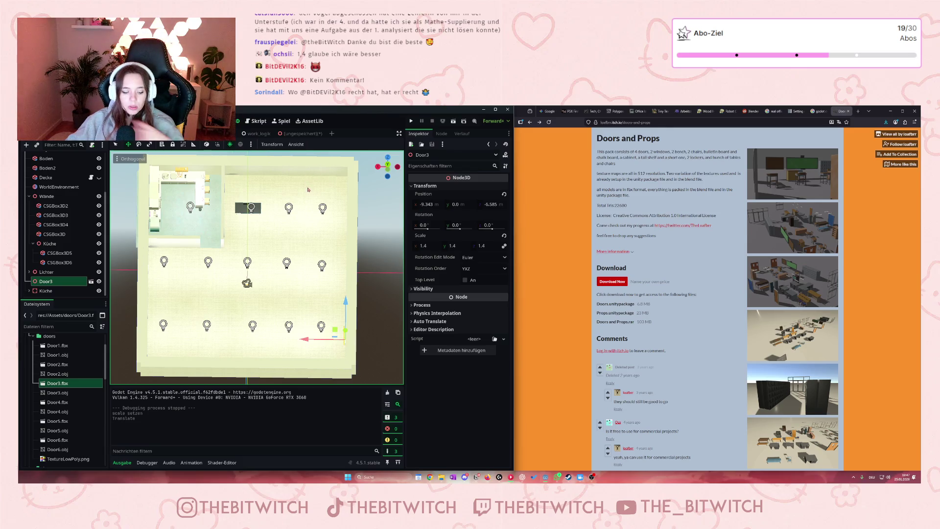
Snip the top-down floor plan, enlarge the snip window, and mark its top-right corner in red
{"action": "key", "text": "super+shift+s"}
{"action": "left_click_drag", "start_coordinate": [110, 150], "coordinate": [403, 384]}
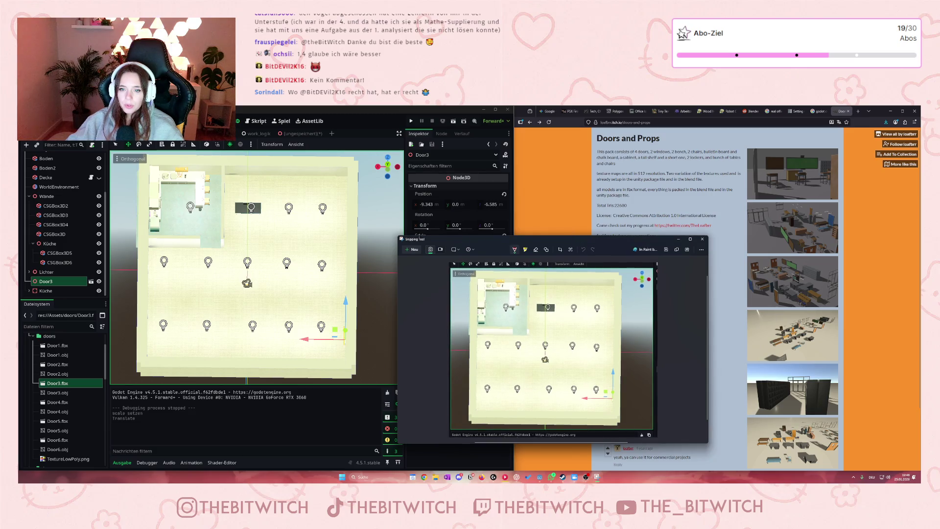
{"action": "left_click_drag", "start_coordinate": [398, 236], "coordinate": [269, 168]}
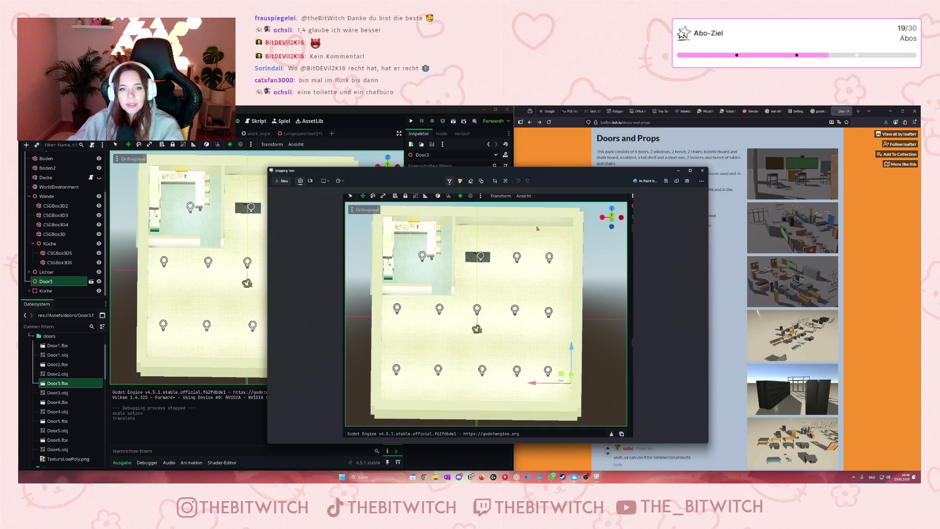
{"action": "mouse_move", "coordinate": [546, 206]}
{"action": "left_mouse_down"}
{"action": "mouse_move", "coordinate": [547, 225]}
{"action": "mouse_move", "coordinate": [565, 227]}
{"action": "mouse_move", "coordinate": [554, 216]}
{"action": "mouse_move", "coordinate": [564, 206]}
{"action": "left_mouse_up"}
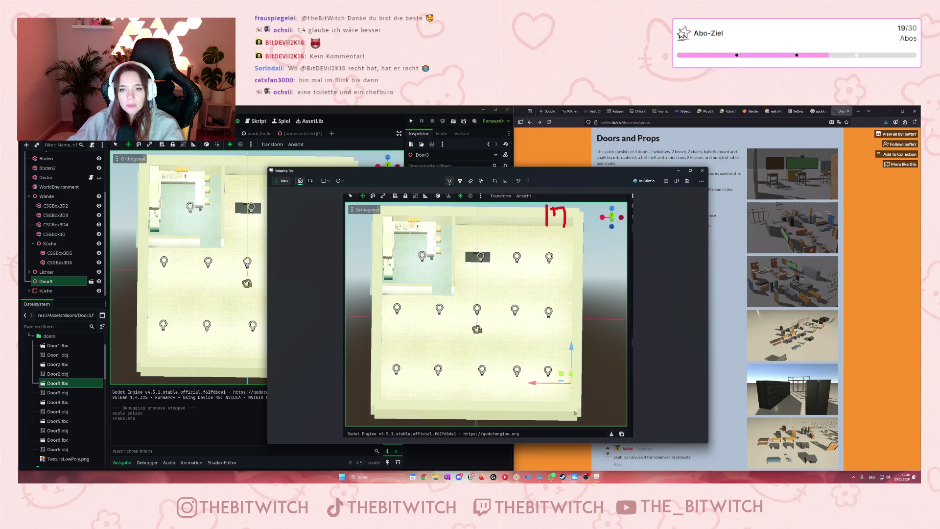
Draw a red 'Exit' label, a desk rectangle beside the dark block, and lower-left wall lines with a C shape
{"action": "mouse_move", "coordinate": [575, 399]}
{"action": "left_mouse_down"}
{"action": "mouse_move", "coordinate": [581, 377]}
{"action": "mouse_move", "coordinate": [577, 393]}
{"action": "mouse_move", "coordinate": [583, 385]}
{"action": "mouse_move", "coordinate": [601, 399]}
{"action": "left_mouse_up"}
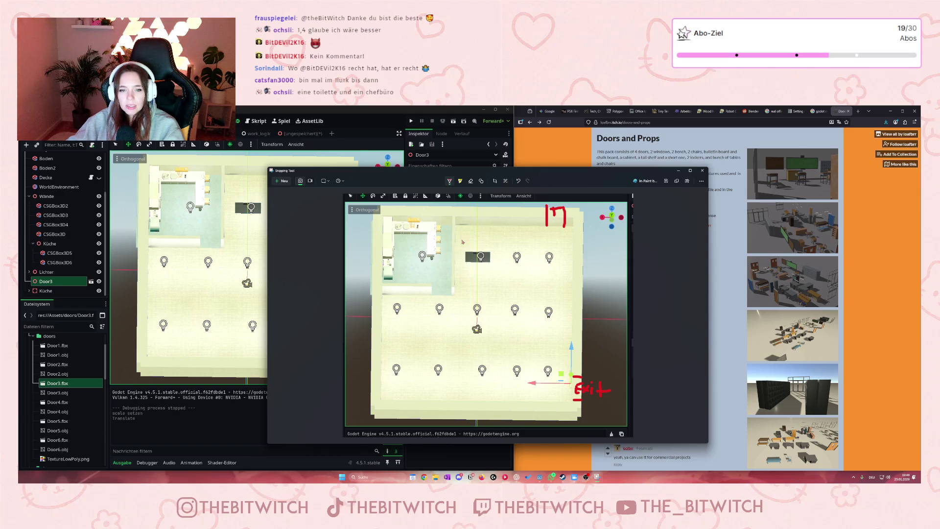
{"action": "mouse_move", "coordinate": [456, 292]}
{"action": "left_mouse_down"}
{"action": "mouse_move", "coordinate": [478, 291]}
{"action": "mouse_move", "coordinate": [476, 231]}
{"action": "mouse_move", "coordinate": [460, 229]}
{"action": "mouse_move", "coordinate": [457, 291]}
{"action": "left_mouse_up"}
{"action": "mouse_move", "coordinate": [457, 254]}
{"action": "left_mouse_down"}
{"action": "mouse_move", "coordinate": [473, 257]}
{"action": "mouse_move", "coordinate": [475, 269]}
{"action": "left_mouse_up"}
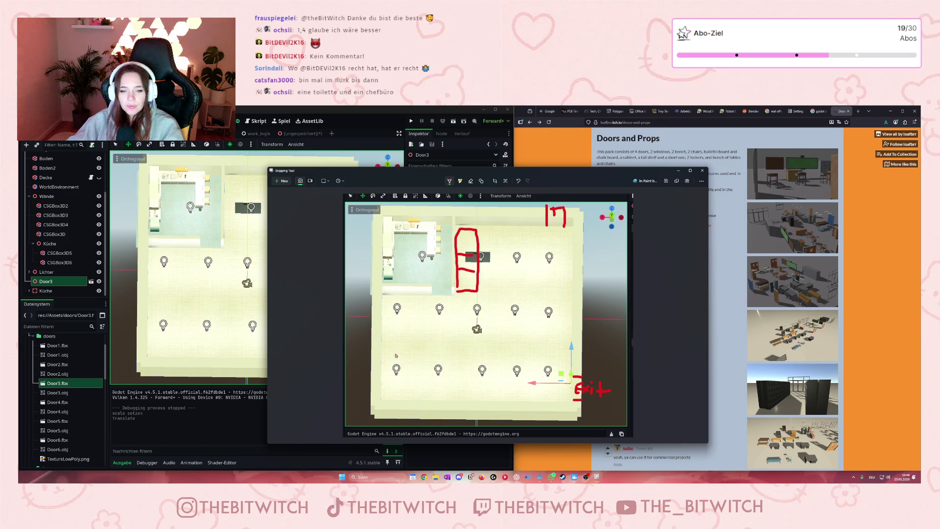
{"action": "left_click_drag", "start_coordinate": [381, 357], "coordinate": [454, 357]}
{"action": "mouse_move", "coordinate": [401, 371]}
{"action": "left_mouse_down"}
{"action": "mouse_move", "coordinate": [392, 375]}
{"action": "mouse_move", "coordinate": [406, 387]}
{"action": "mouse_move", "coordinate": [452, 383]}
{"action": "mouse_move", "coordinate": [452, 403]}
{"action": "left_mouse_up"}
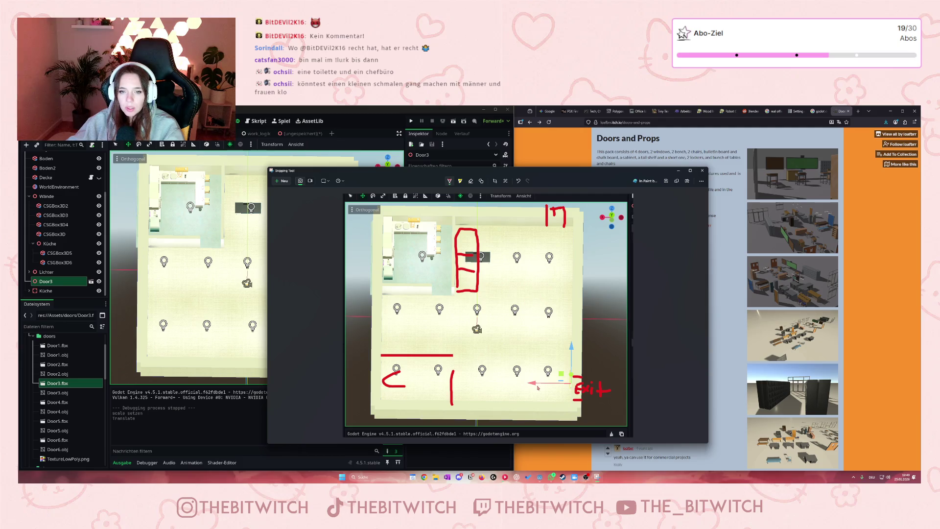
Outline red desk blocks along the right side and above the lower-left area
{"action": "mouse_move", "coordinate": [571, 358]}
{"action": "left_mouse_down"}
{"action": "mouse_move", "coordinate": [550, 358]}
{"action": "mouse_move", "coordinate": [552, 318]}
{"action": "left_mouse_up"}
{"action": "mouse_move", "coordinate": [553, 283]}
{"action": "left_mouse_down"}
{"action": "mouse_move", "coordinate": [572, 282]}
{"action": "mouse_move", "coordinate": [569, 337]}
{"action": "left_mouse_up"}
{"action": "mouse_move", "coordinate": [381, 334]}
{"action": "left_mouse_down"}
{"action": "mouse_move", "coordinate": [440, 333]}
{"action": "mouse_move", "coordinate": [443, 357]}
{"action": "mouse_move", "coordinate": [410, 353]}
{"action": "left_mouse_up"}
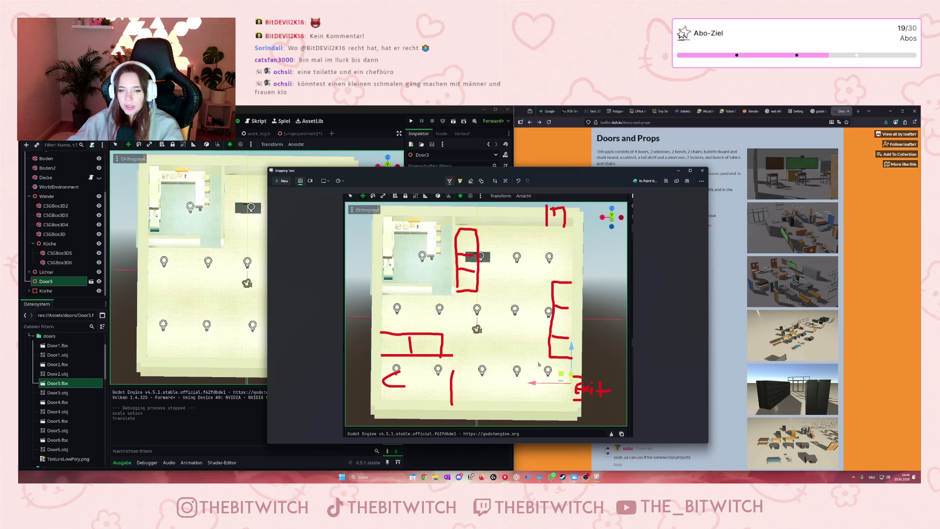
Add red chair circles around the desks and label the right-side area 'A'
{"action": "mouse_move", "coordinate": [488, 278]}
{"action": "left_mouse_down"}
{"action": "mouse_move", "coordinate": [484, 286]}
{"action": "mouse_move", "coordinate": [487, 231]}
{"action": "left_mouse_up"}
{"action": "mouse_move", "coordinate": [548, 289]}
{"action": "left_mouse_down"}
{"action": "mouse_move", "coordinate": [548, 352]}
{"action": "mouse_move", "coordinate": [546, 343]}
{"action": "left_mouse_up"}
{"action": "mouse_move", "coordinate": [424, 325]}
{"action": "left_mouse_down"}
{"action": "mouse_move", "coordinate": [424, 316]}
{"action": "mouse_move", "coordinate": [391, 326]}
{"action": "mouse_move", "coordinate": [399, 331]}
{"action": "mouse_move", "coordinate": [397, 321]}
{"action": "left_mouse_up"}
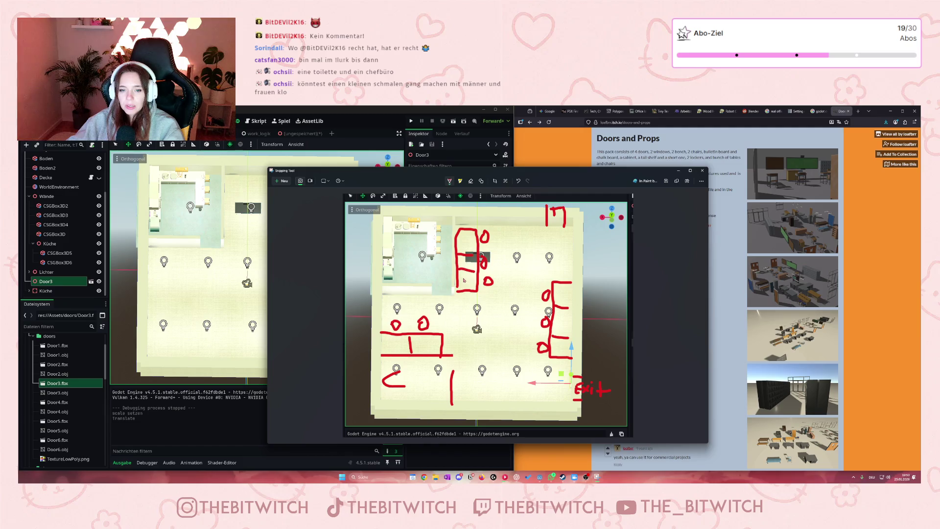
{"action": "left_click_drag", "start_coordinate": [462, 282], "coordinate": [462, 283]}
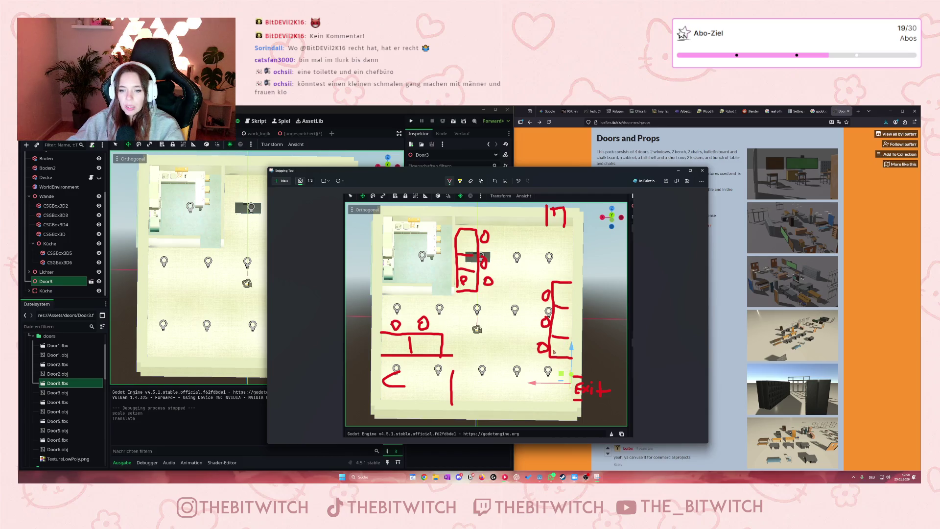
{"action": "left_click_drag", "start_coordinate": [556, 329], "coordinate": [565, 325]}
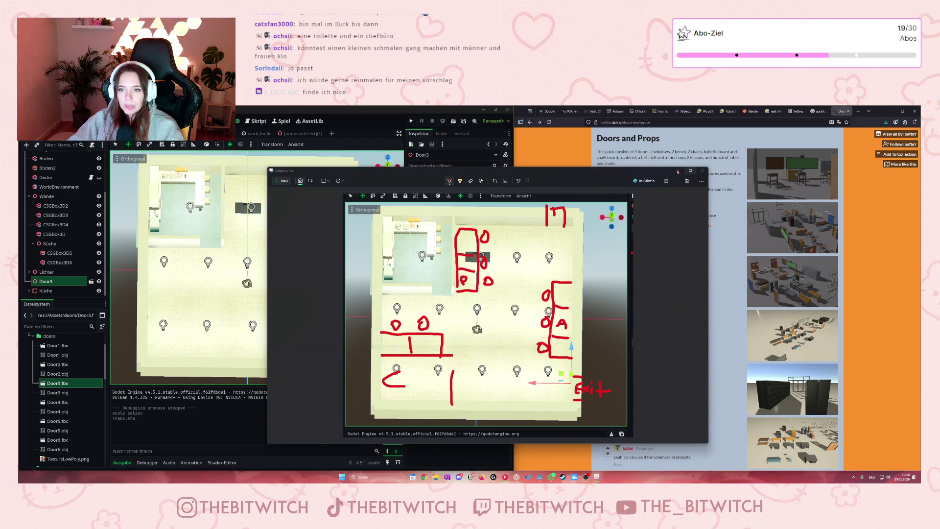
Save the annotated floor-plan snip as a file with Ctrl+S
{"action": "key", "text": "ctrl+s"}
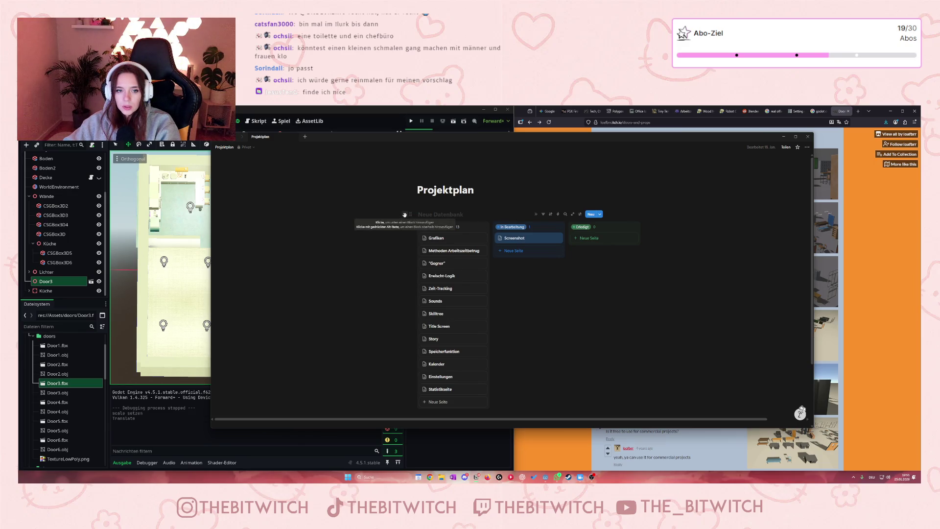
Try adding a block below the Projektplan board, dismissing the block-type list both times
{"action": "left_click", "coordinate": [404, 214]}
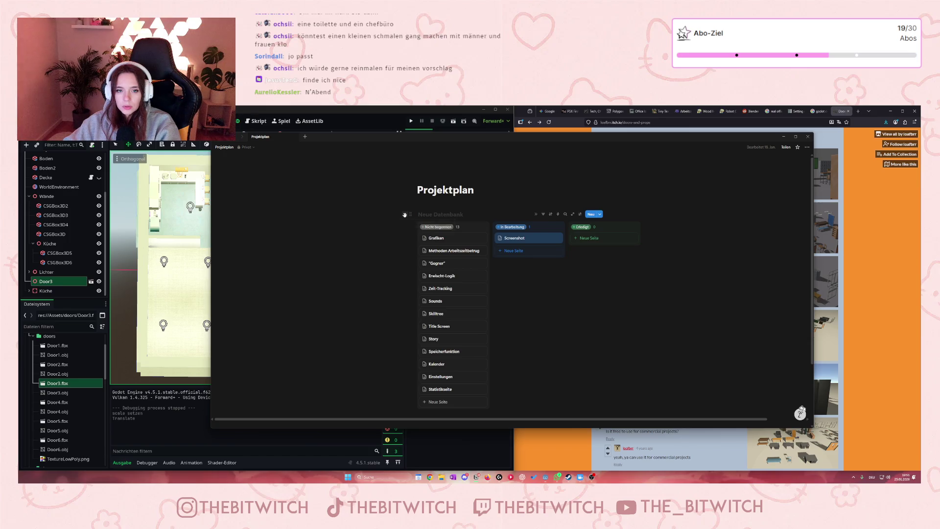
{"action": "left_click", "coordinate": [548, 320]}
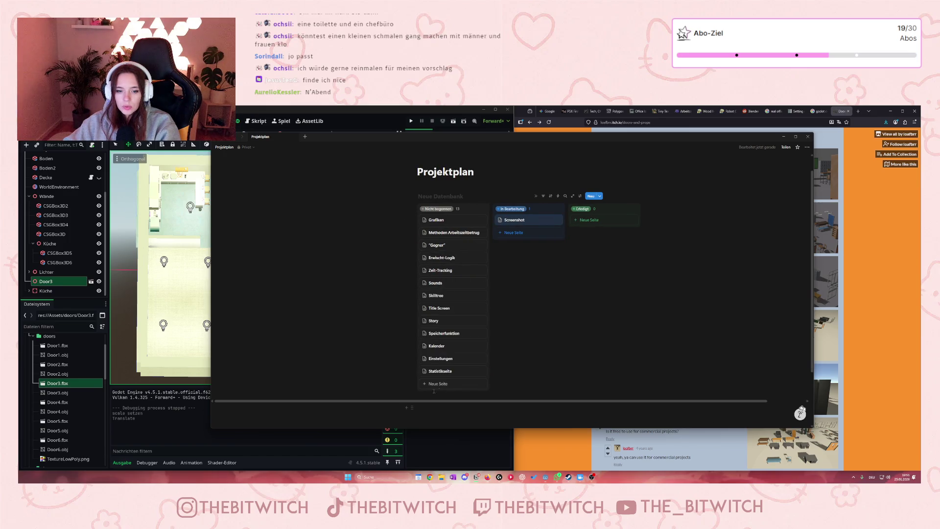
{"action": "scroll", "coordinate": [433, 391], "scroll_direction": "down", "scroll_amount": 2}
{"action": "scroll", "coordinate": [411, 214], "scroll_direction": "up", "scroll_amount": 3}
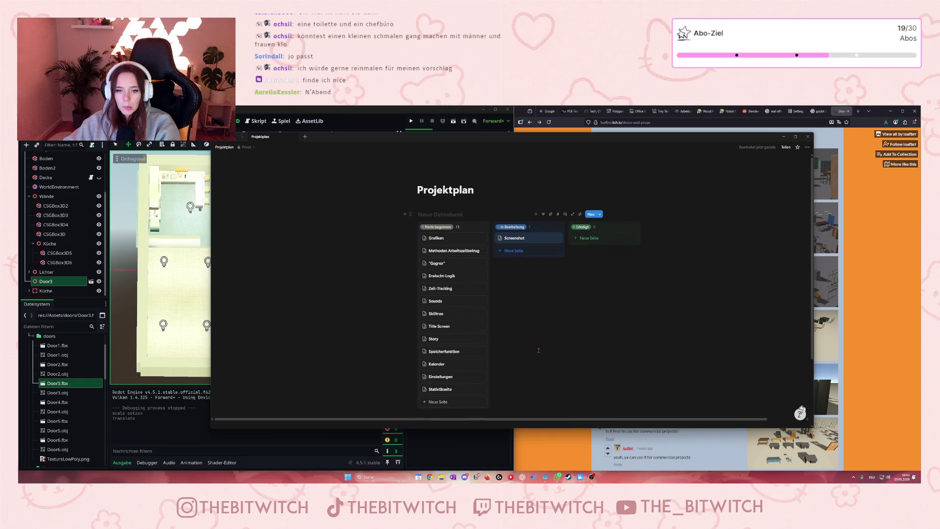
{"action": "left_click", "coordinate": [404, 215]}
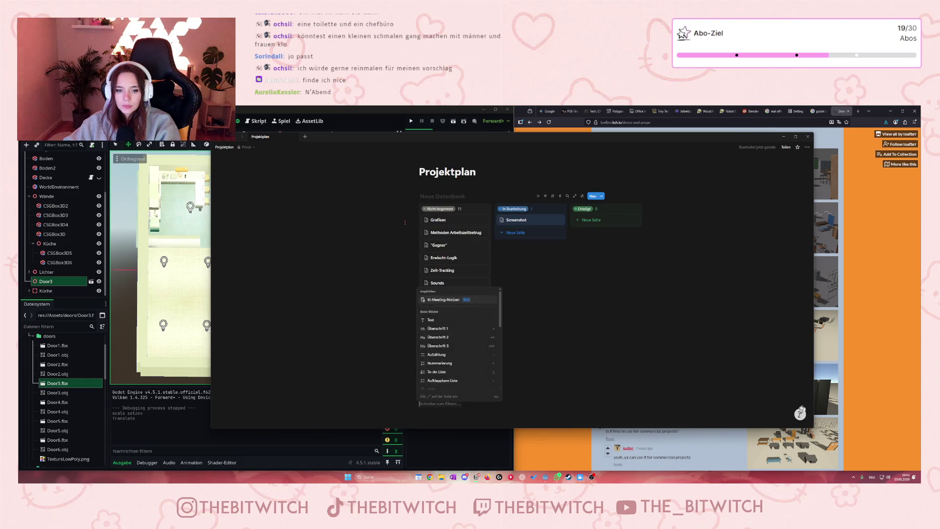
{"action": "left_click", "coordinate": [487, 413]}
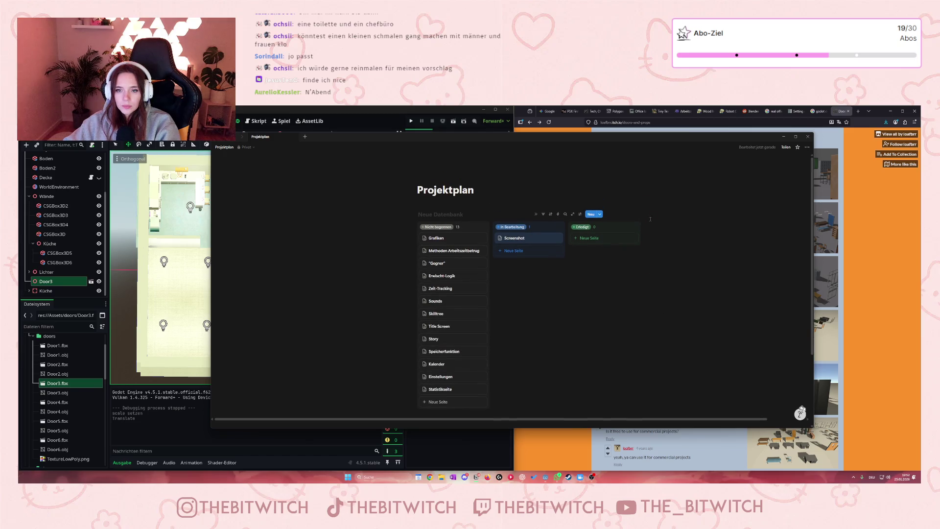
Add and delete a test card in Erledigt, then add an untitled page card to Nicht begonnen
{"action": "left_click", "coordinate": [636, 227]}
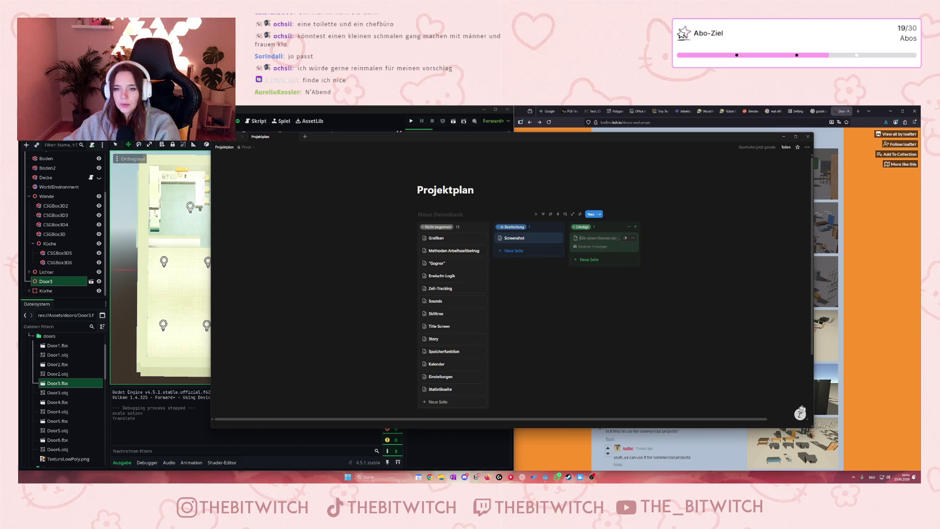
{"action": "left_click", "coordinate": [632, 238]}
{"action": "left_click", "coordinate": [656, 338]}
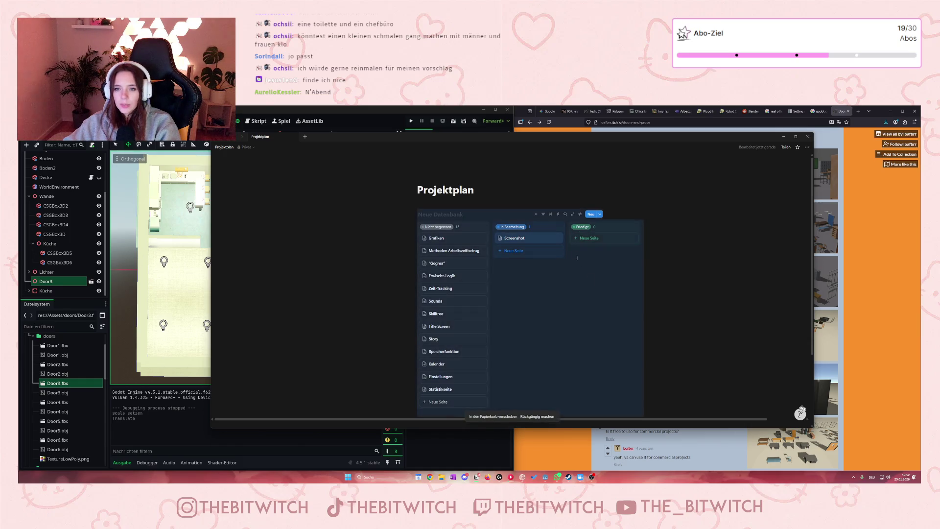
{"action": "left_click", "coordinate": [591, 216]}
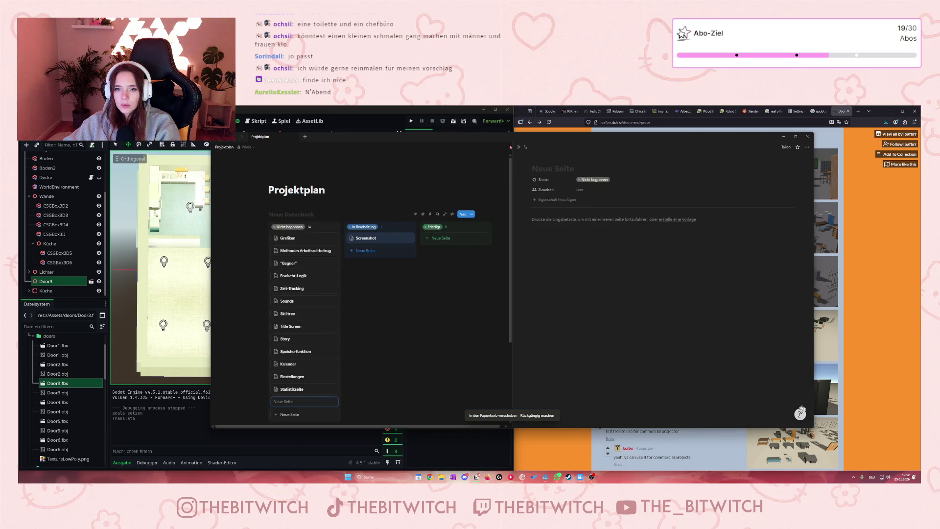
{"action": "left_click", "coordinate": [520, 148]}
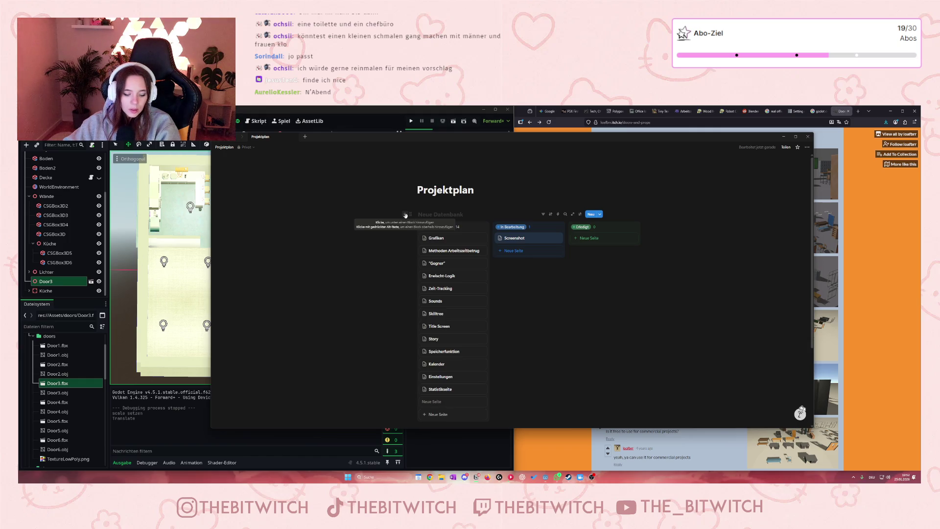
{"action": "left_click", "coordinate": [405, 215], "text": "alt"}
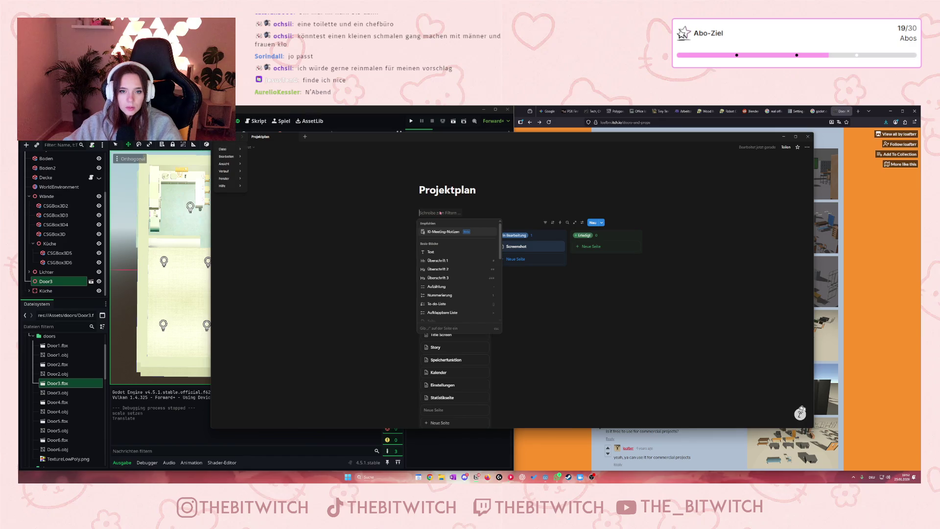
Drag the floor-plan image from the Screenshot card's preview into an image block on Projektplan
{"action": "scroll", "coordinate": [448, 267], "scroll_direction": "down", "scroll_amount": 2}
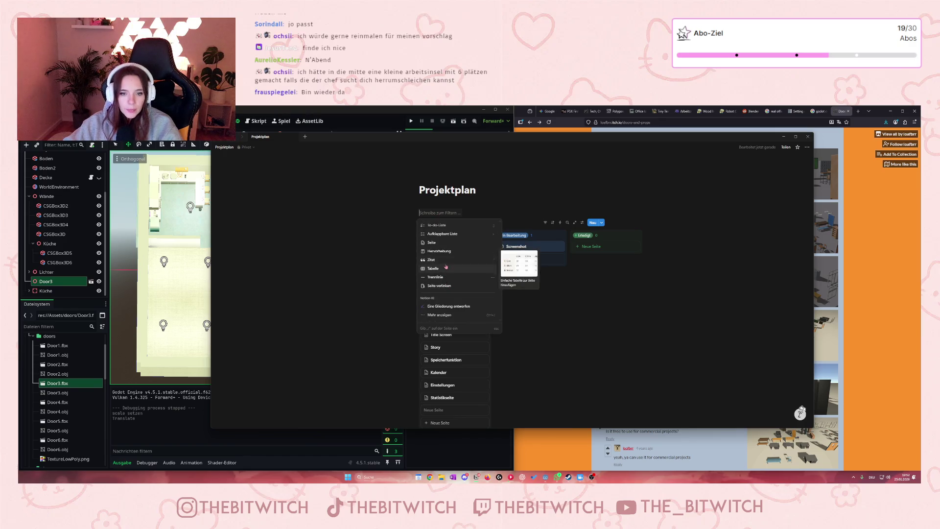
{"action": "scroll", "coordinate": [447, 261], "scroll_direction": "down", "scroll_amount": 2}
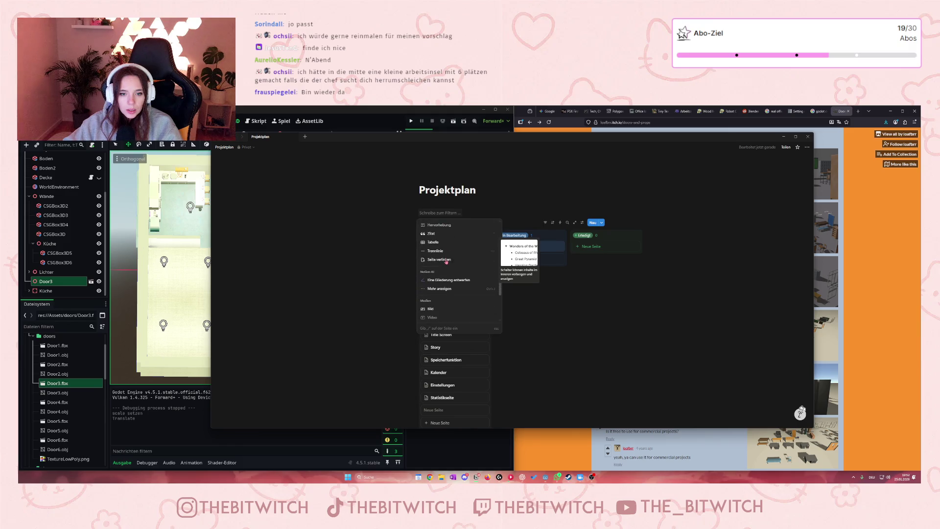
{"action": "scroll", "coordinate": [446, 261], "scroll_direction": "up", "scroll_amount": 5}
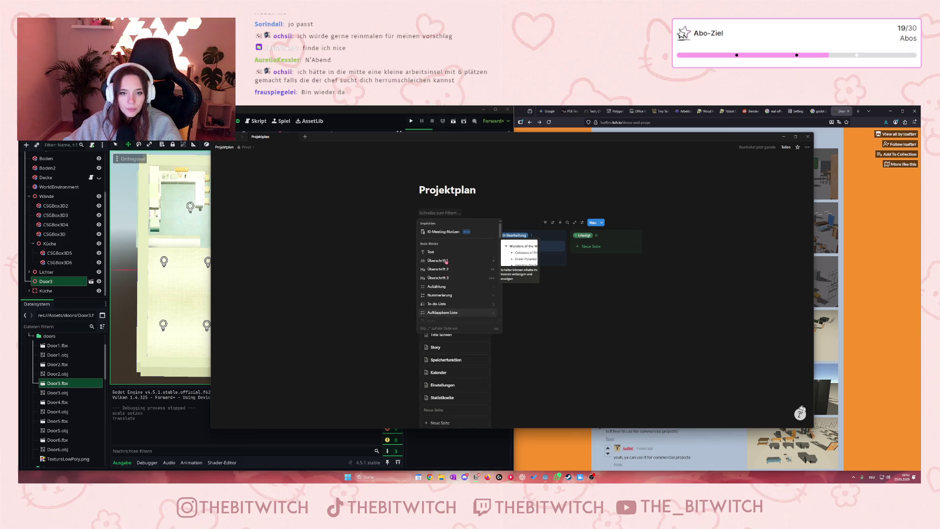
{"action": "scroll", "coordinate": [446, 261], "scroll_direction": "down", "scroll_amount": 1}
{"action": "scroll", "coordinate": [447, 262], "scroll_direction": "down", "scroll_amount": 5}
{"action": "scroll", "coordinate": [447, 268], "scroll_direction": "down", "scroll_amount": 2}
{"action": "left_click", "coordinate": [447, 282]}
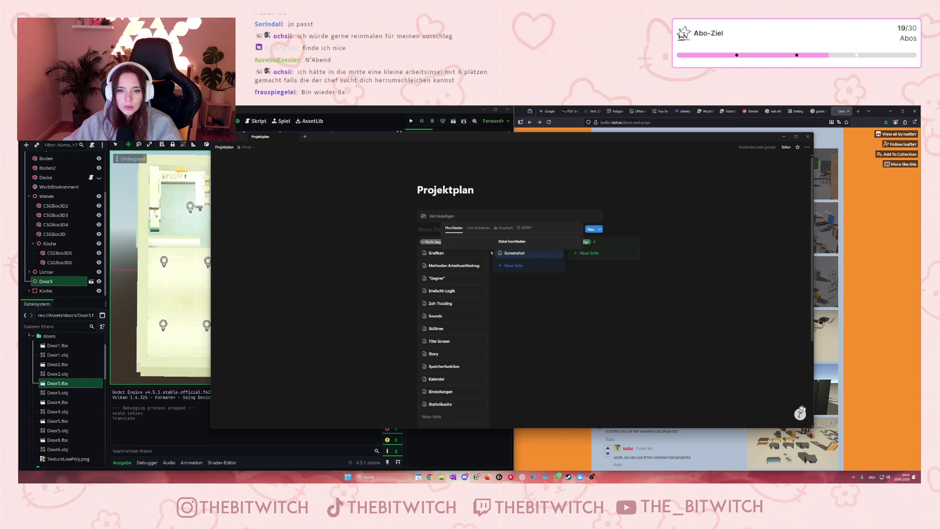
{"action": "left_click", "coordinate": [509, 257]}
{"action": "left_click", "coordinate": [511, 254]}
{"action": "mouse_move", "coordinate": [622, 275]}
{"action": "left_mouse_down"}
{"action": "mouse_move", "coordinate": [374, 239]}
{"action": "mouse_move", "coordinate": [333, 214]}
{"action": "mouse_move", "coordinate": [310, 222]}
{"action": "left_mouse_up"}
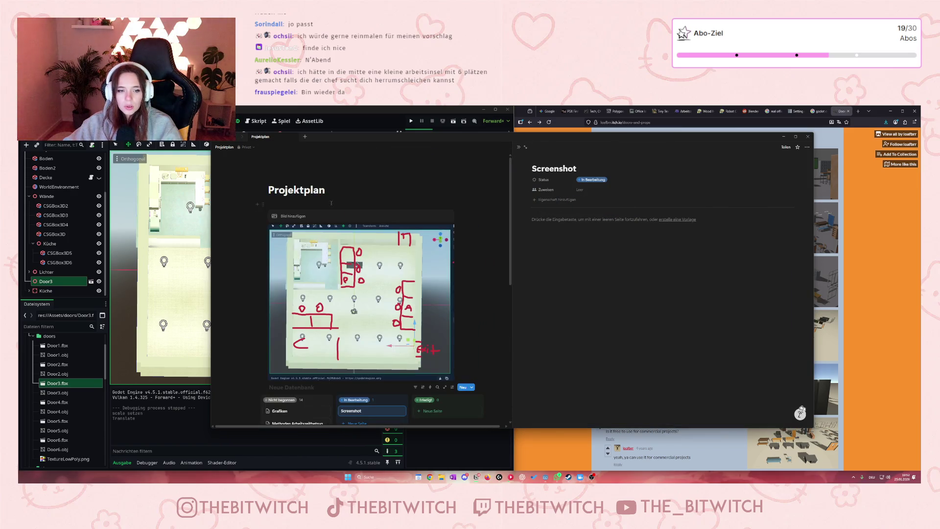
Close the upload options and Screenshot preview, check the image's actions, then minimize the Notion window
{"action": "left_click", "coordinate": [439, 211]}
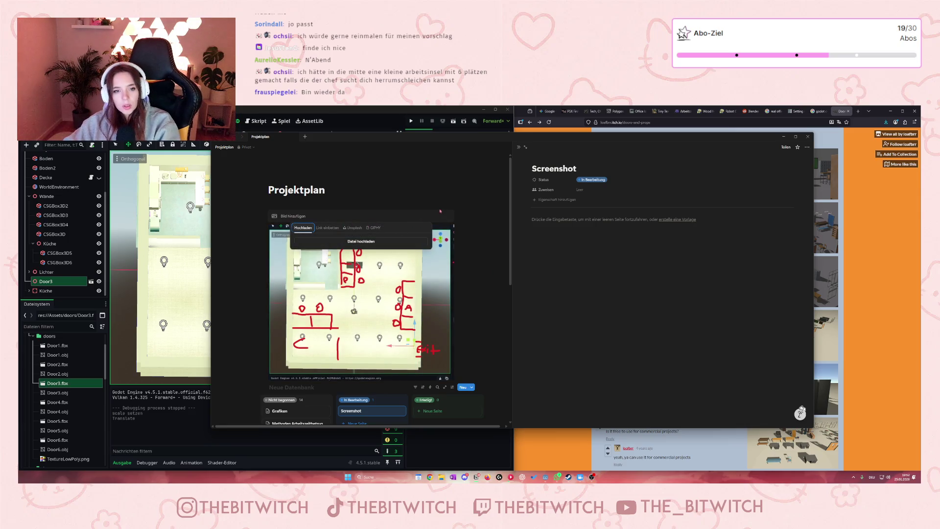
{"action": "key", "text": "Escape"}
{"action": "key", "text": "Escape"}
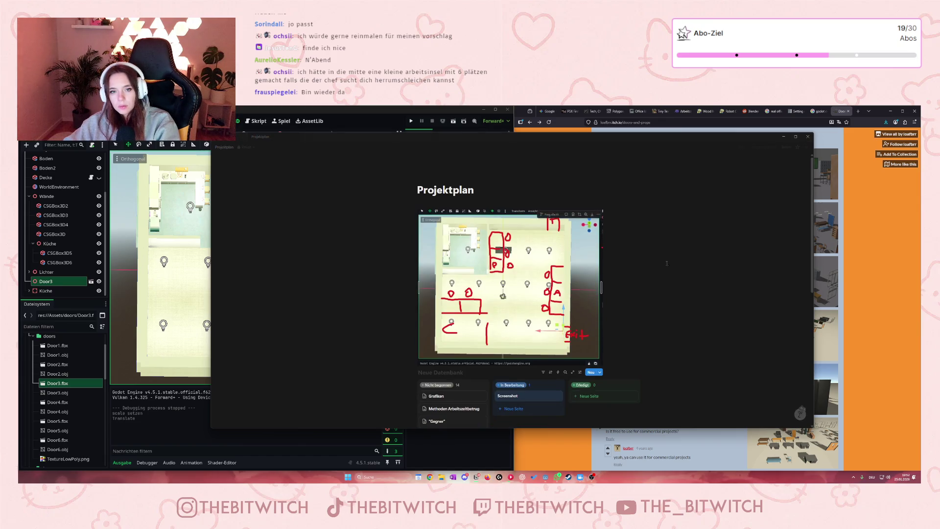
{"action": "scroll", "coordinate": [713, 298], "scroll_direction": "down", "scroll_amount": 3}
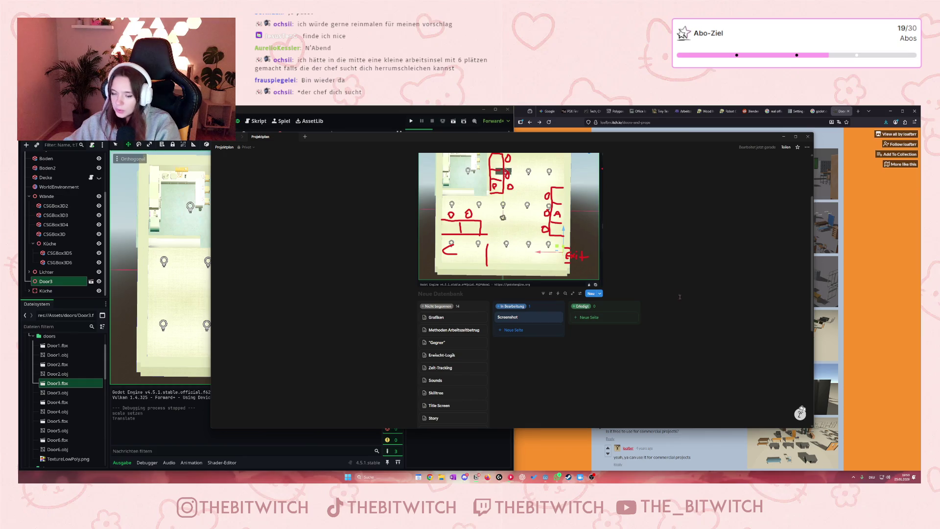
{"action": "scroll", "coordinate": [679, 297], "scroll_direction": "up", "scroll_amount": 3}
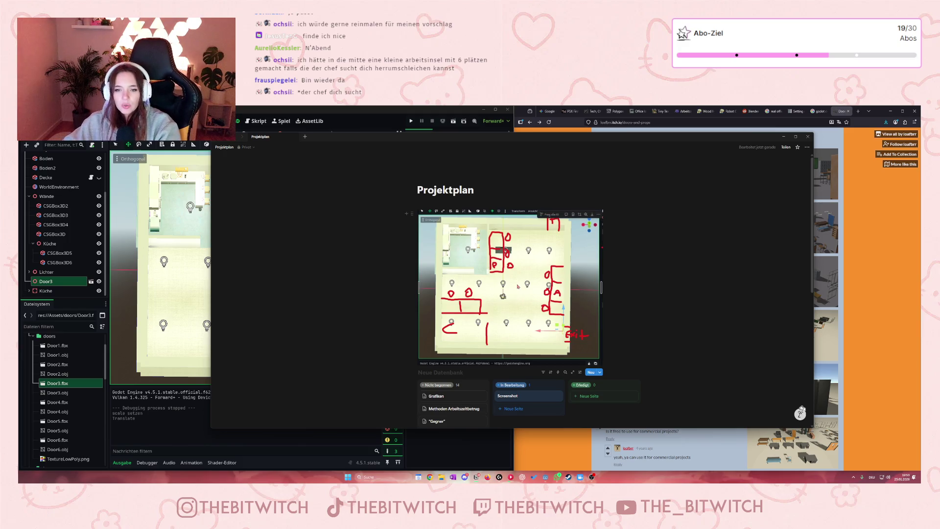
{"action": "left_click", "coordinate": [598, 214]}
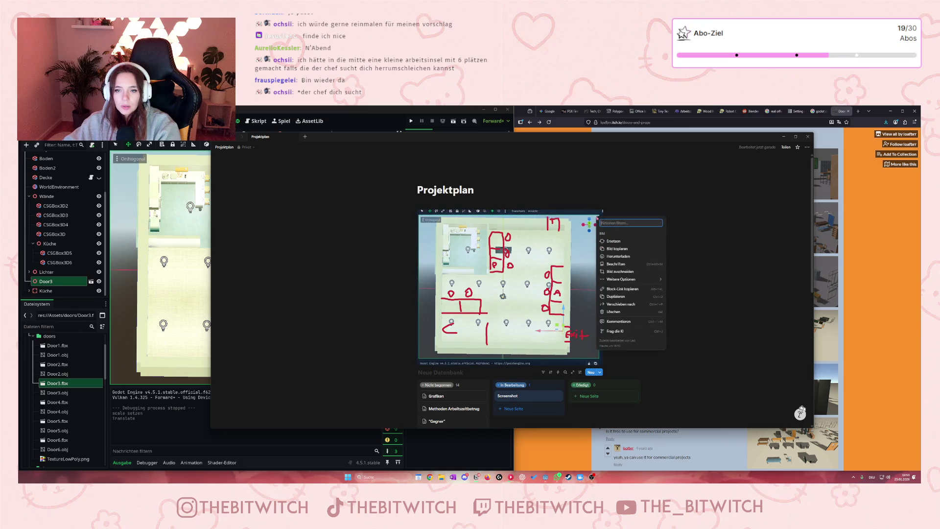
{"action": "left_click", "coordinate": [613, 195]}
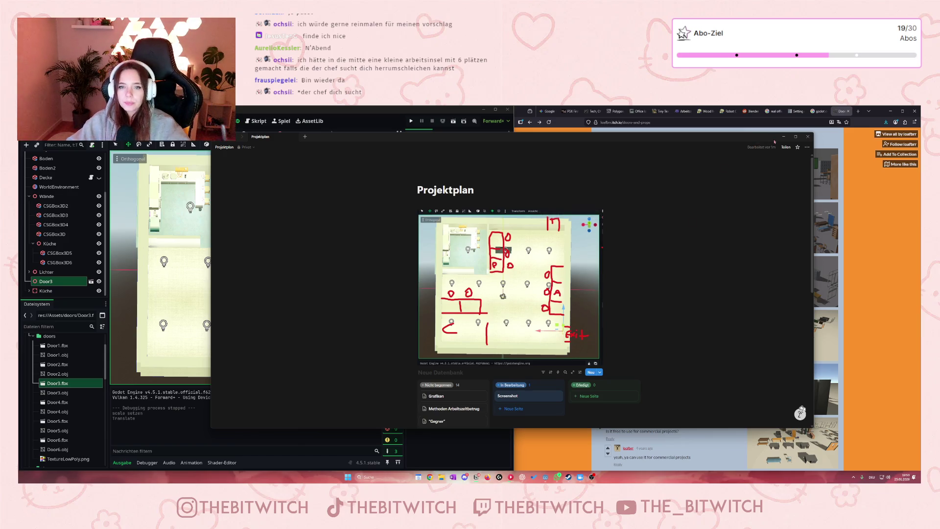
{"action": "key", "text": "super+Down"}
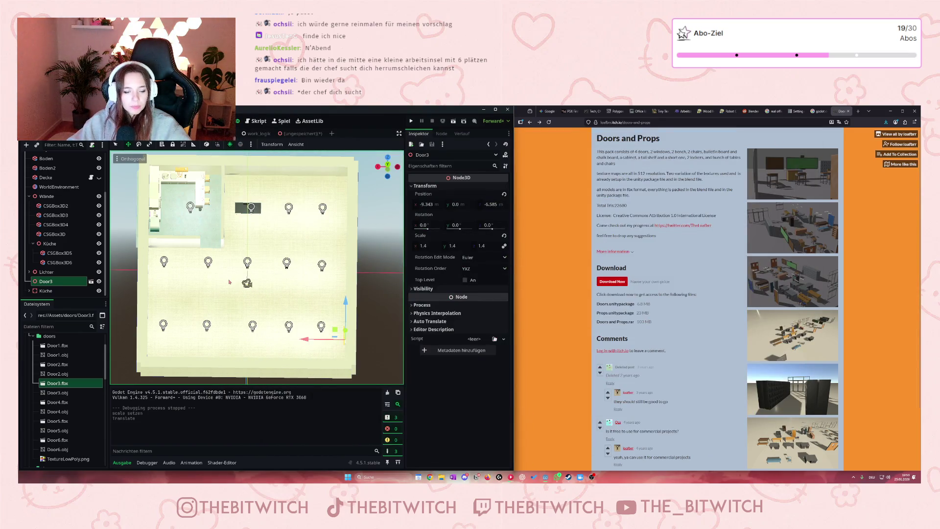
Select the Boden floor and widen the Godot editor by dragging the snap divider right
{"action": "left_click", "coordinate": [229, 282]}
{"action": "scroll", "coordinate": [216, 284], "scroll_direction": "down", "scroll_amount": 2}
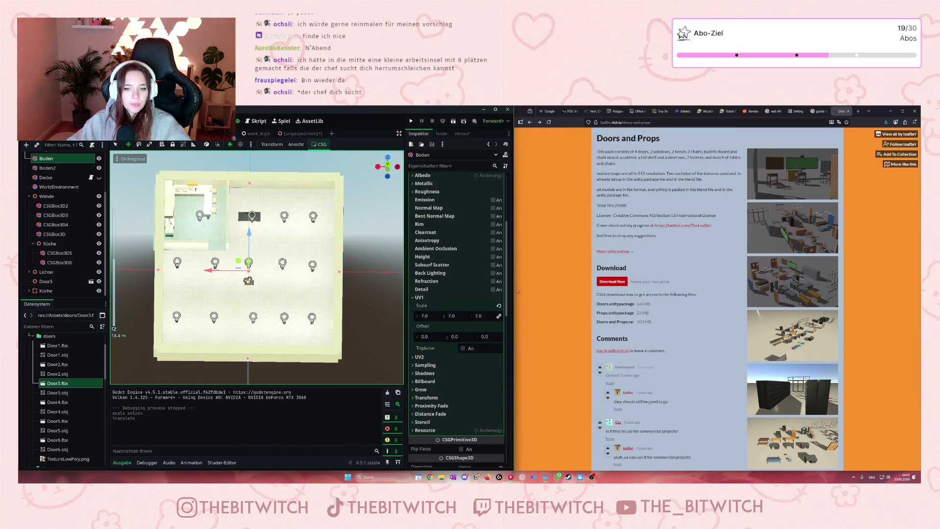
{"action": "left_click_drag", "start_coordinate": [514, 289], "coordinate": [690, 289]}
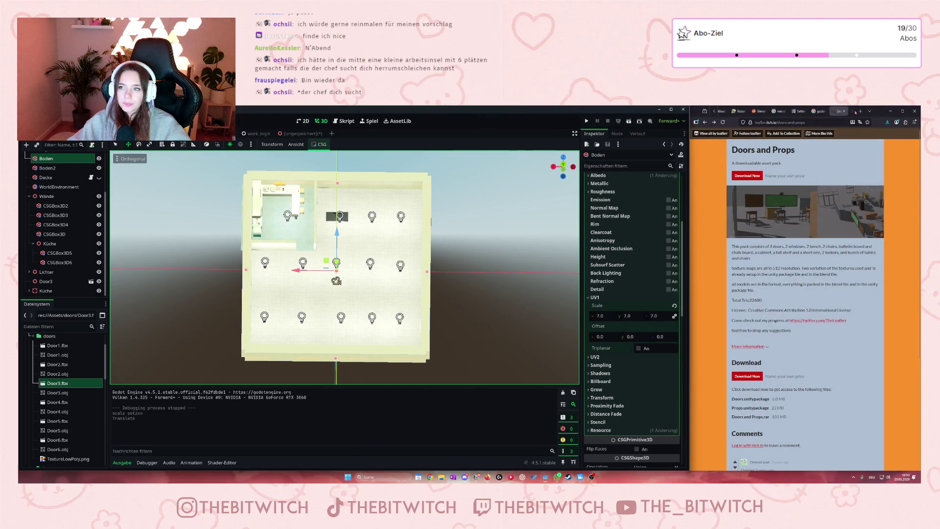
{"action": "scroll", "coordinate": [714, 112], "scroll_direction": "up", "scroll_amount": 5}
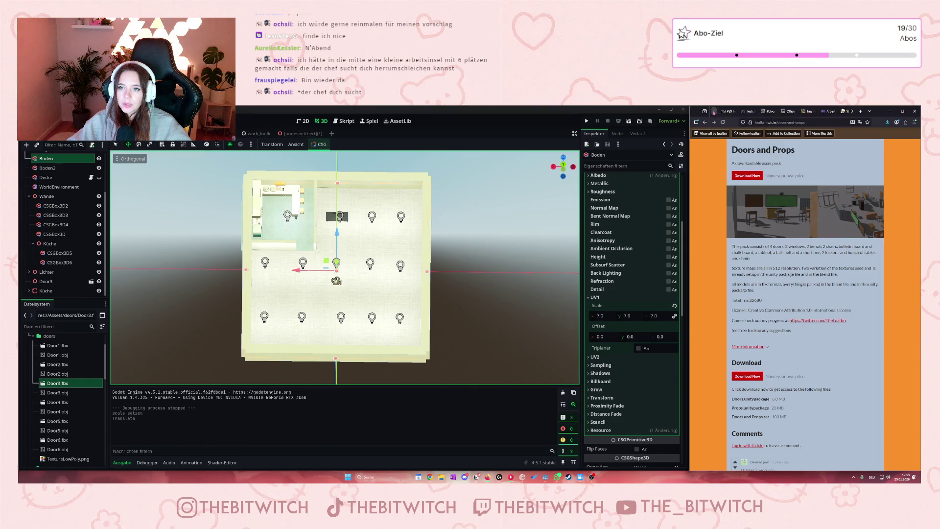
Bring the browser's Die besten Methoden page forward, then orbit and select the tisch desk
{"action": "left_click", "coordinate": [839, 111]}
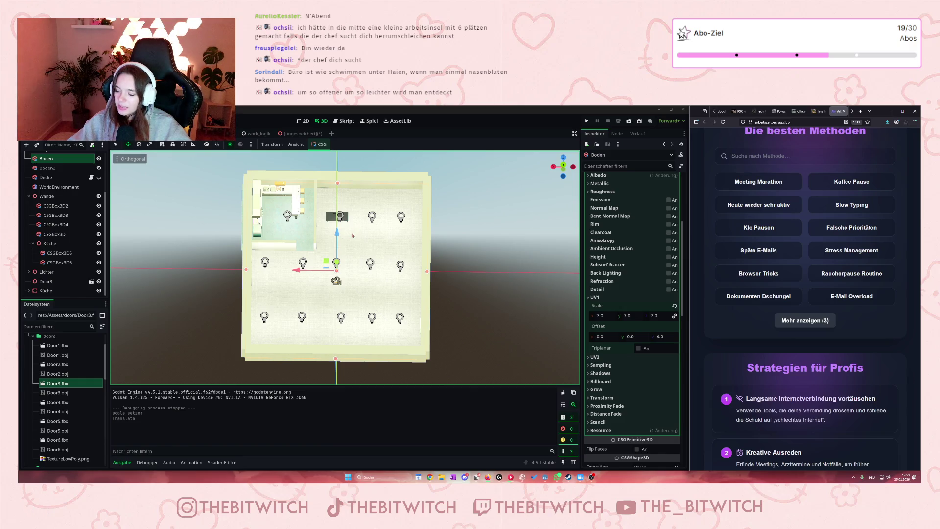
{"action": "scroll", "coordinate": [381, 220], "scroll_direction": "up", "scroll_amount": 2}
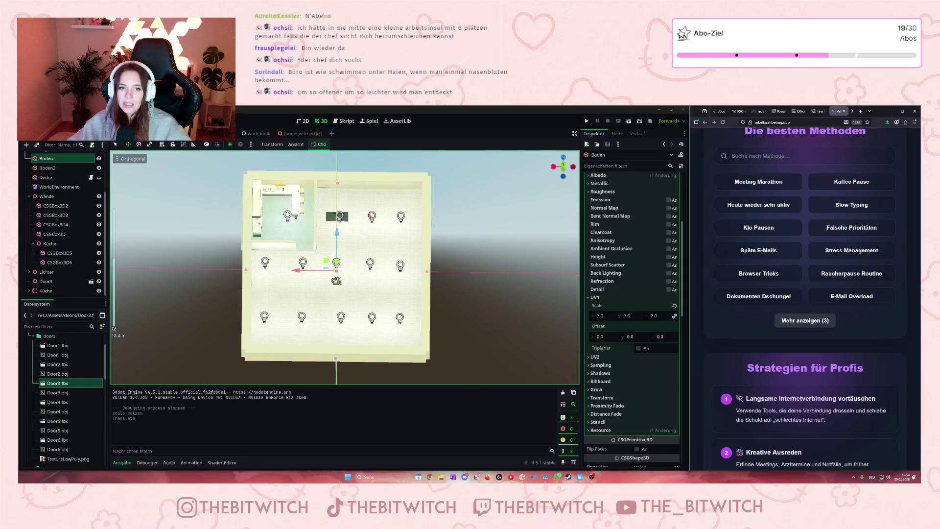
{"action": "left_click_drag", "start_coordinate": [370, 211], "coordinate": [371, 221]}
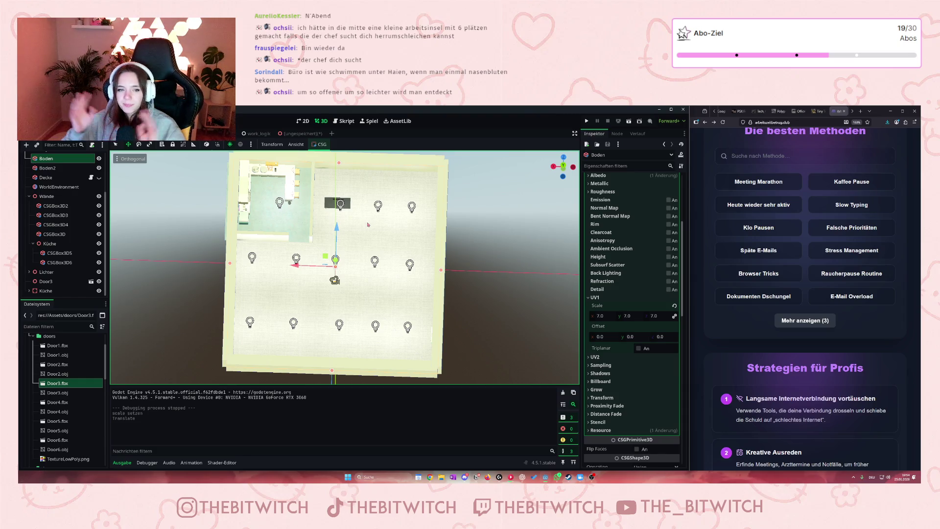
{"action": "scroll", "coordinate": [360, 191], "scroll_direction": "up", "scroll_amount": 2}
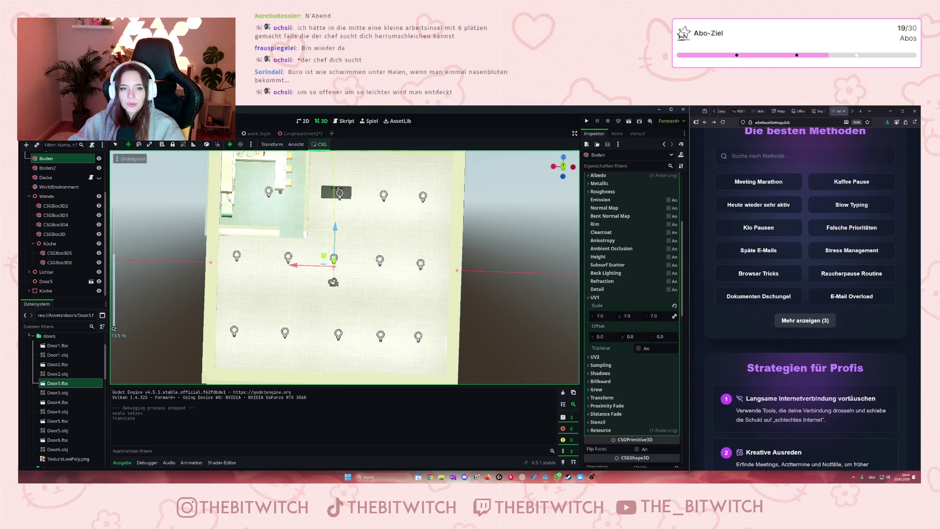
{"action": "left_click", "coordinate": [337, 192]}
{"action": "scroll", "coordinate": [395, 195], "scroll_direction": "down", "scroll_amount": 1}
{"action": "scroll", "coordinate": [396, 195], "scroll_direction": "up", "scroll_amount": 1}
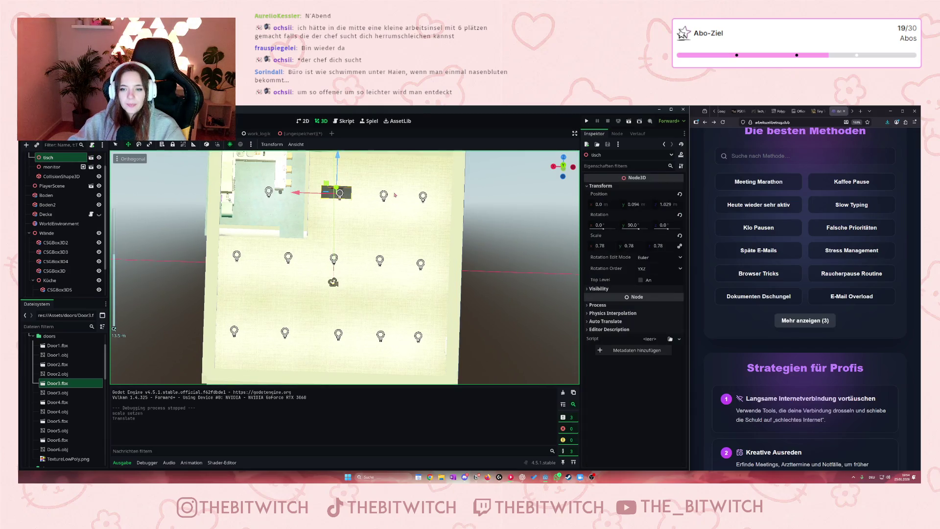
Briefly bring back the Projektplan sketch, then minimize it again
{"action": "key", "text": "alt+Tab"}
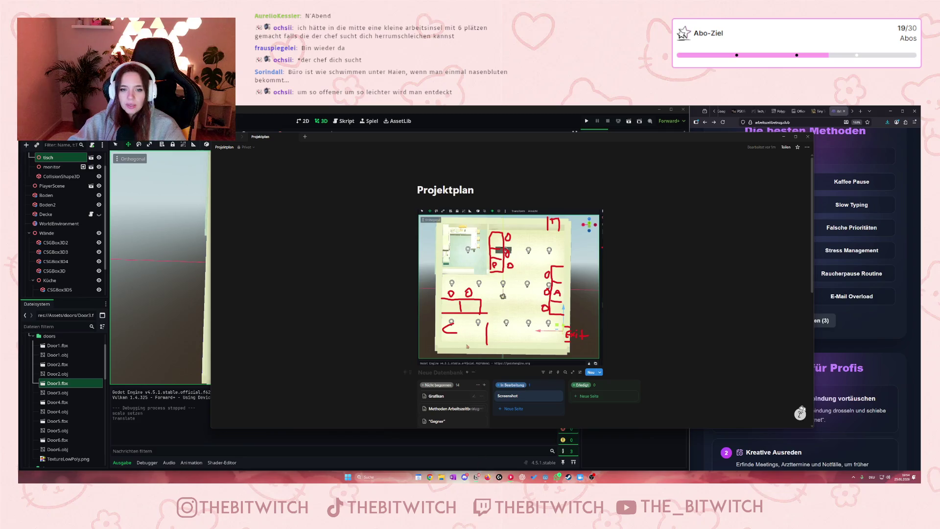
{"action": "left_click", "coordinate": [784, 137]}
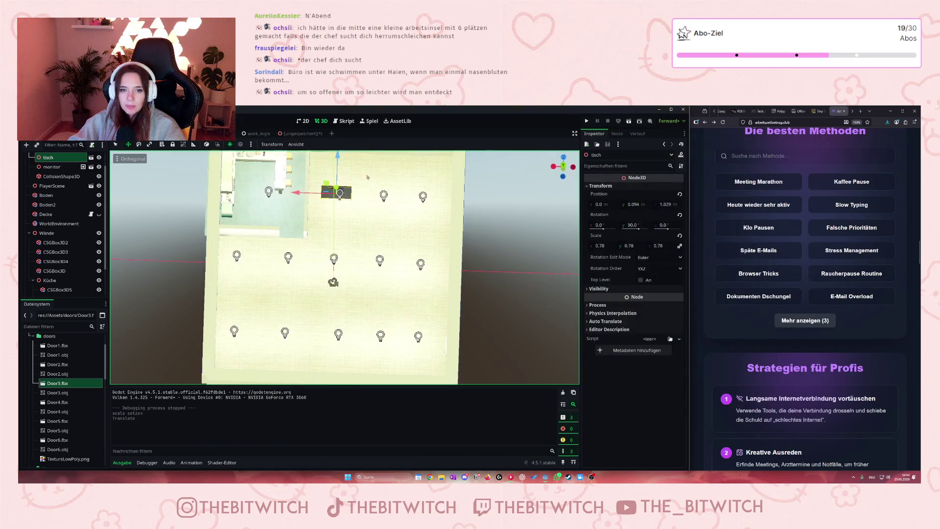
{"action": "scroll", "coordinate": [333, 220], "scroll_direction": "up", "scroll_amount": 1}
{"action": "scroll", "coordinate": [73, 206], "scroll_direction": "up", "scroll_amount": 1}
Rotate the Arbeitsplatz workstation to 90° around Y in the Inspector Transform
{"action": "left_click", "coordinate": [51, 167]}
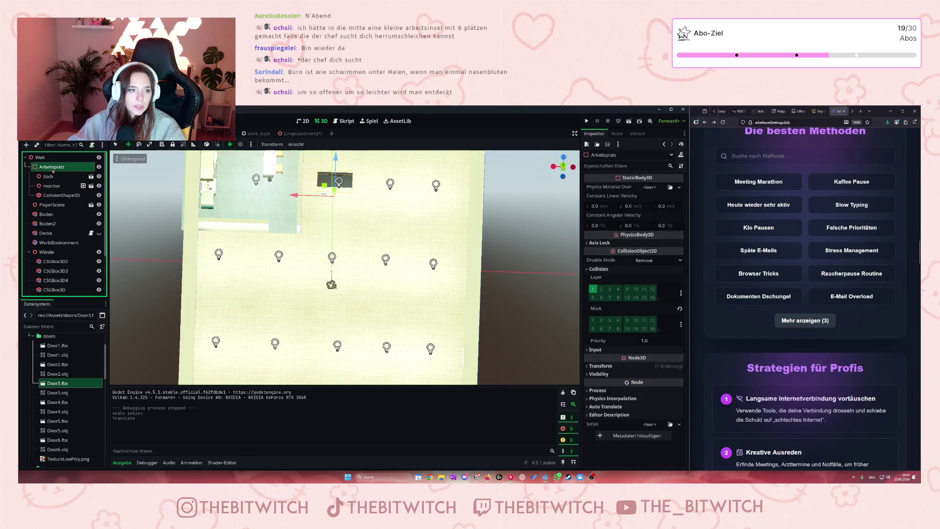
{"action": "scroll", "coordinate": [352, 183], "scroll_direction": "down", "scroll_amount": 1}
{"action": "left_click_drag", "start_coordinate": [352, 183], "coordinate": [345, 274]}
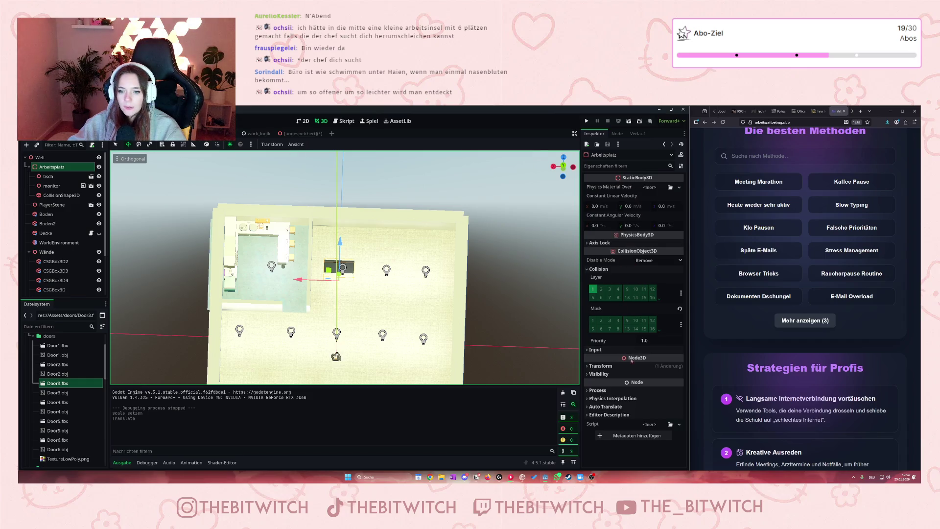
{"action": "left_click", "coordinate": [599, 365]}
{"action": "left_click", "coordinate": [646, 403]}
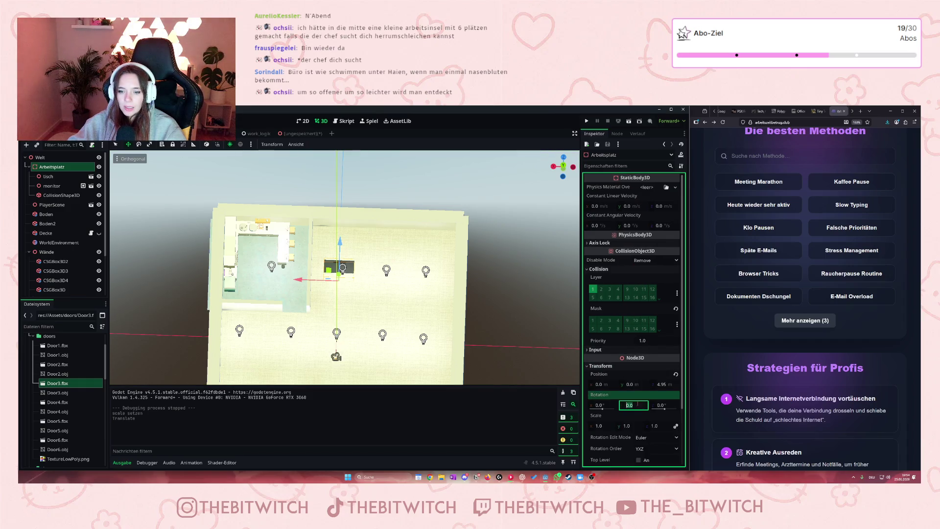
{"action": "type", "text": "90"}
{"action": "key", "text": "Return"}
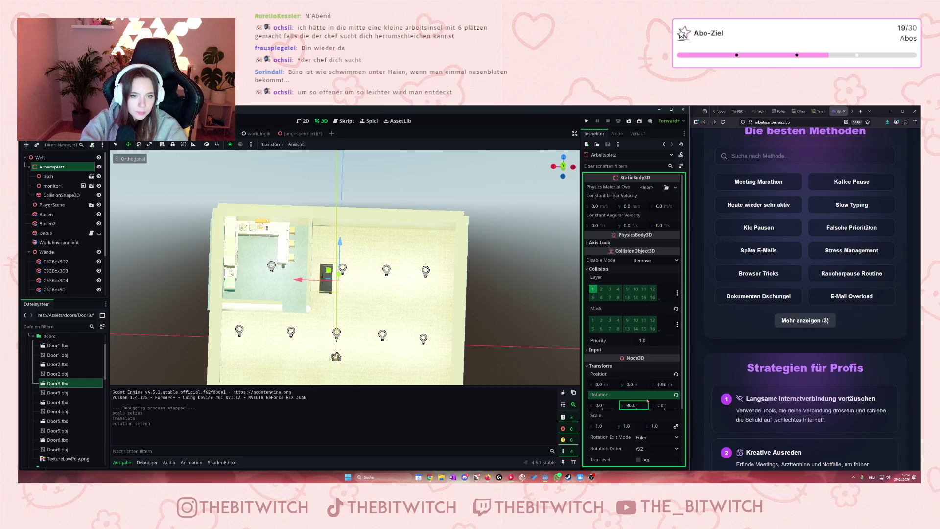
{"action": "scroll", "coordinate": [342, 267], "scroll_direction": "up", "scroll_amount": 5}
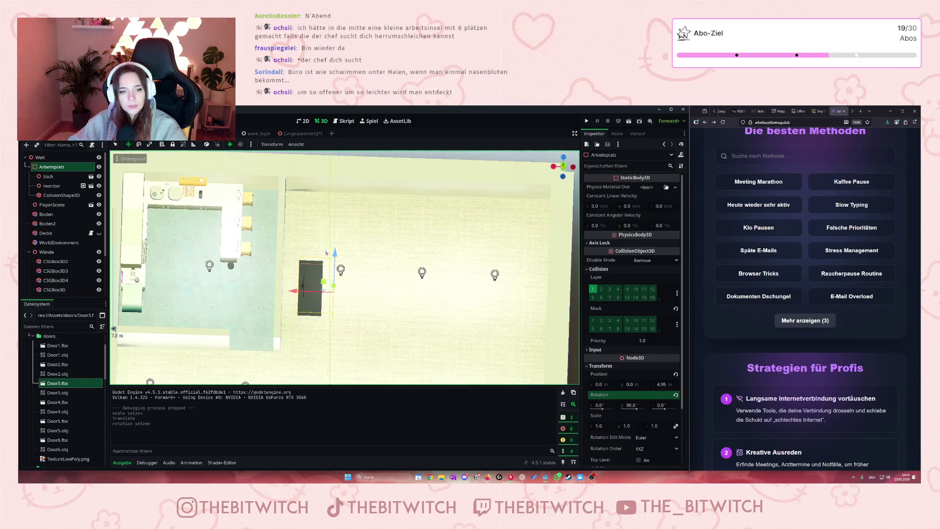
Move the workstation up toward the top wall and slightly left beside the kitchen
{"action": "key", "text": "Escape"}
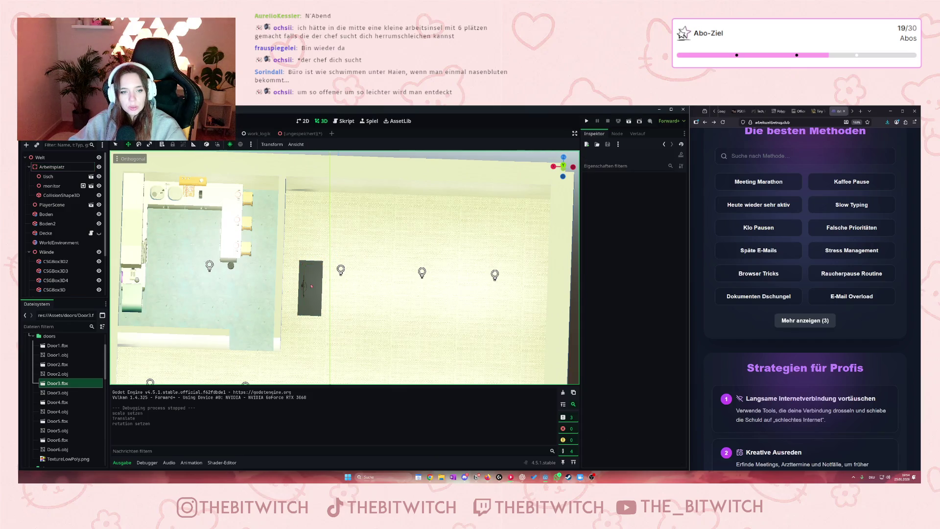
{"action": "left_click", "coordinate": [311, 286]}
{"action": "left_click_drag", "start_coordinate": [335, 256], "coordinate": [351, 185]}
{"action": "left_click_drag", "start_coordinate": [294, 219], "coordinate": [276, 221]}
{"action": "scroll", "coordinate": [62, 398], "scroll_direction": "down", "scroll_amount": 10}
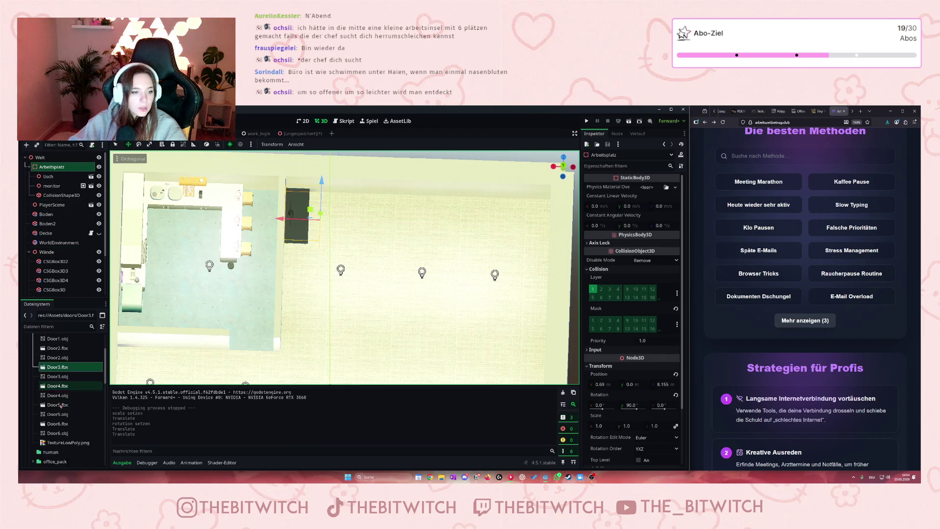
{"action": "scroll", "coordinate": [61, 398], "scroll_direction": "up", "scroll_amount": 2}
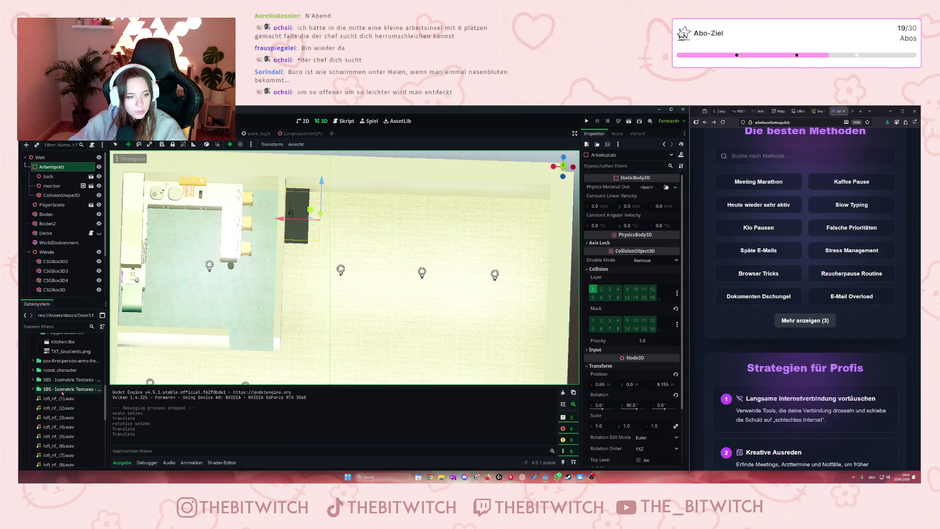
{"action": "scroll", "coordinate": [68, 385], "scroll_direction": "up", "scroll_amount": 2}
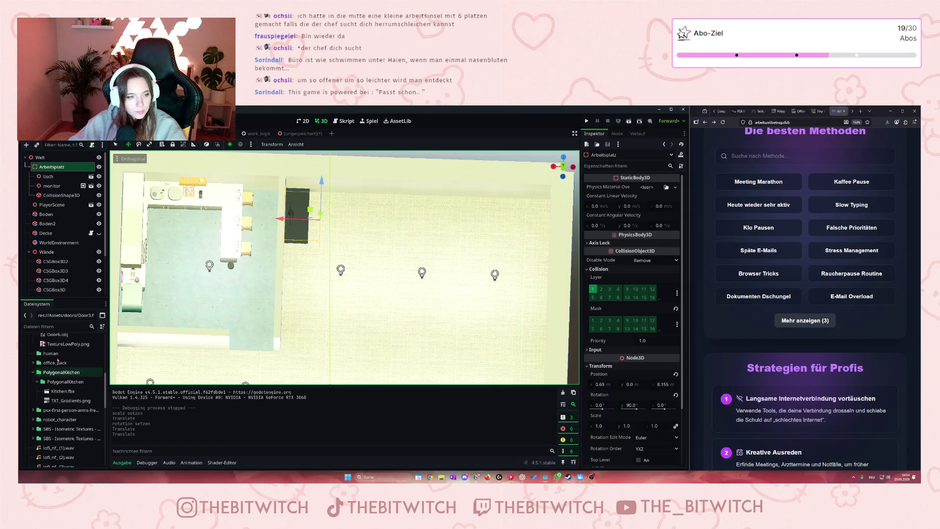
Expand the office_pack folder in FileSystem to view its models, and orbit around the desk
{"action": "left_click", "coordinate": [34, 363]}
{"action": "scroll", "coordinate": [65, 384], "scroll_direction": "down", "scroll_amount": 3}
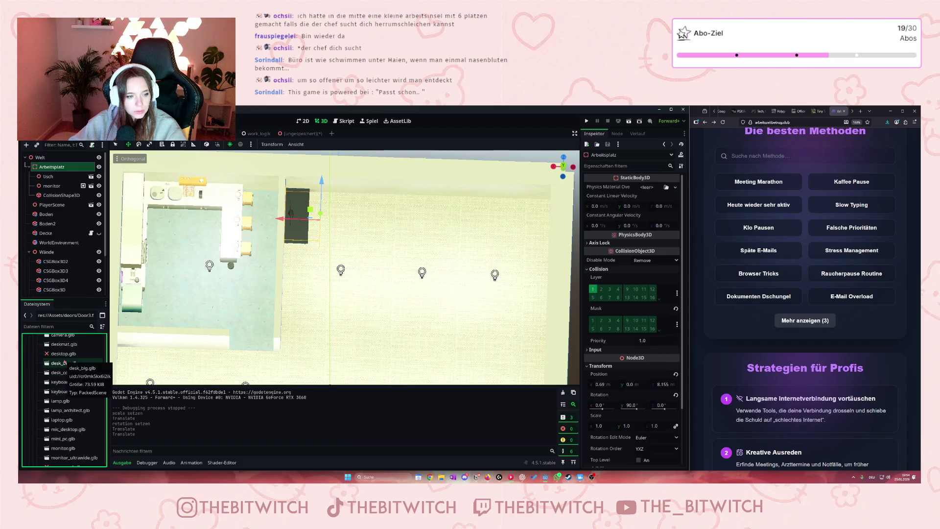
{"action": "scroll", "coordinate": [61, 362], "scroll_direction": "down", "scroll_amount": 3}
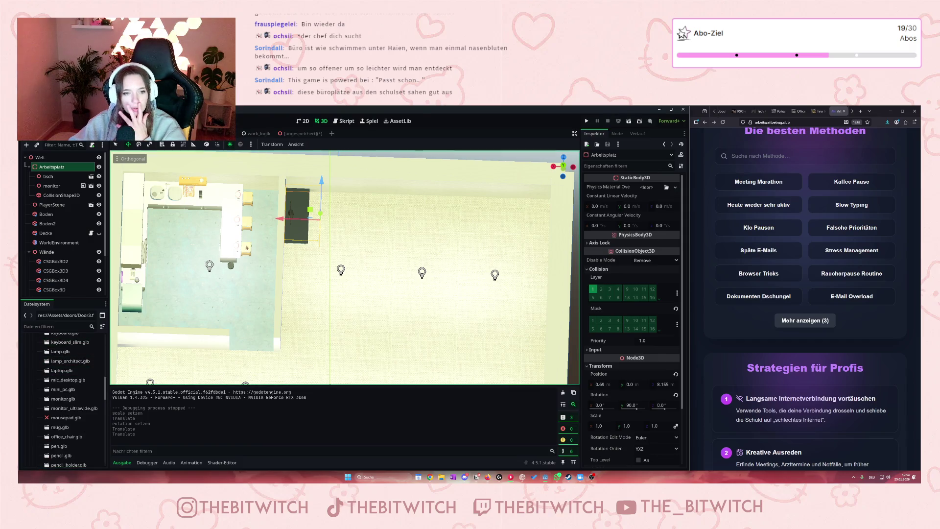
{"action": "scroll", "coordinate": [343, 206], "scroll_direction": "up", "scroll_amount": 5}
{"action": "scroll", "coordinate": [342, 207], "scroll_direction": "down", "scroll_amount": 5}
{"action": "mouse_move", "coordinate": [343, 206]}
{"action": "left_mouse_down"}
{"action": "mouse_move", "coordinate": [487, 247]}
{"action": "mouse_move", "coordinate": [522, 301]}
{"action": "left_mouse_up"}
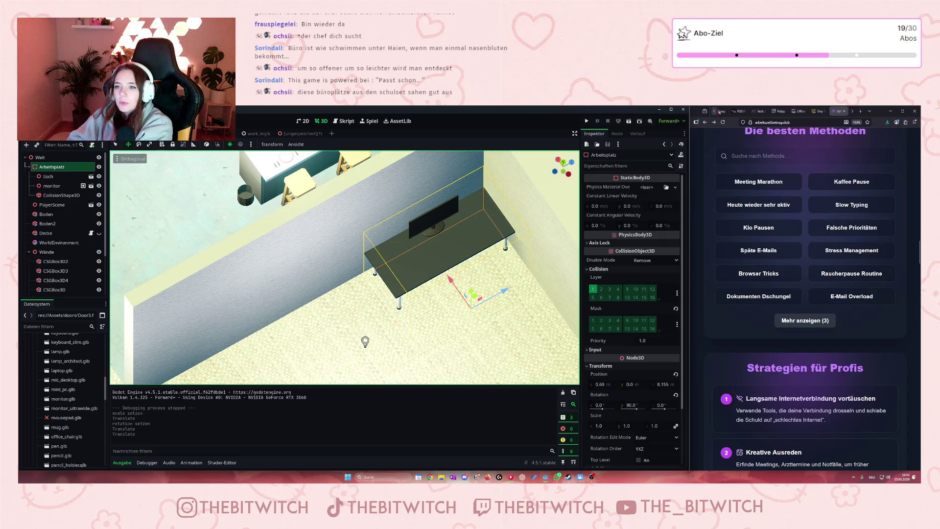
Switch Firefox to the itch.io 'Doors and Props' asset pack tab
{"action": "scroll", "coordinate": [854, 115], "scroll_direction": "down", "scroll_amount": 5}
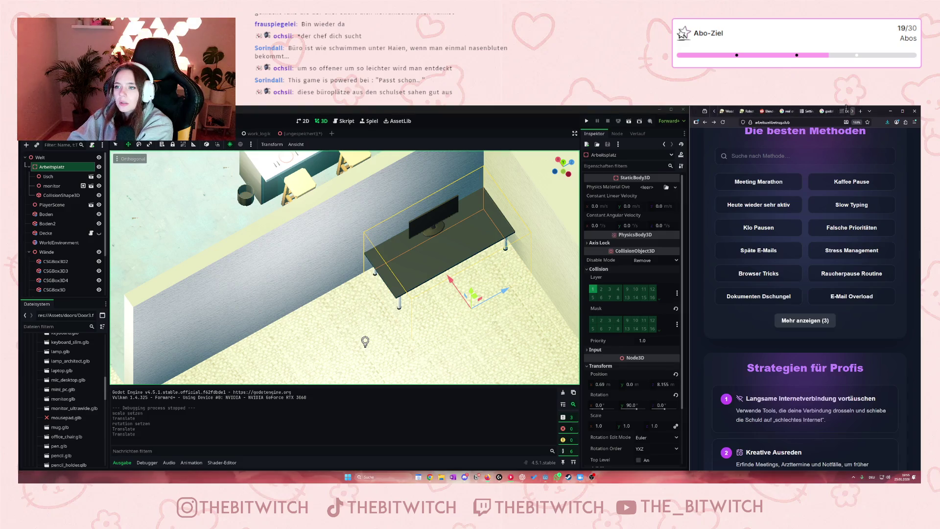
{"action": "left_click", "coordinate": [841, 111]}
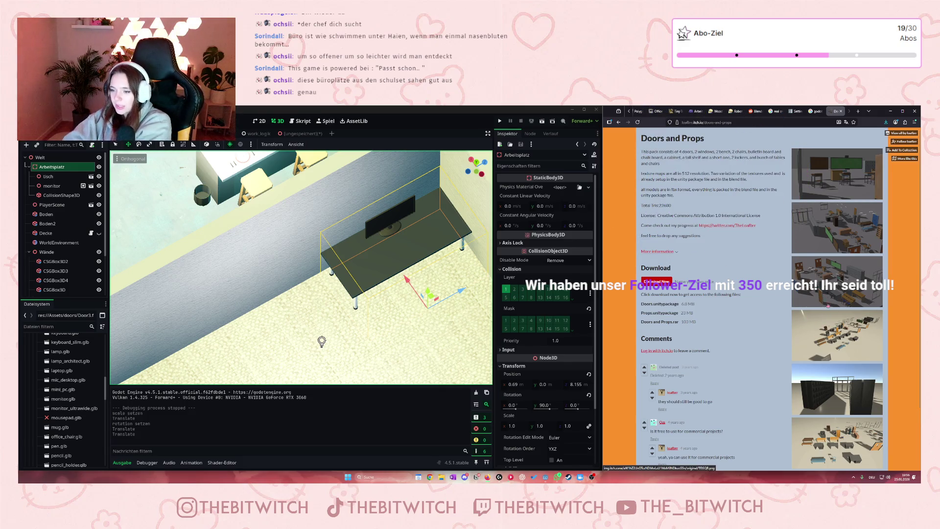
View an enlarged Doors and Props screenshot, then return to Godot to start reimporting the new assets
{"action": "left_click", "coordinate": [837, 282]}
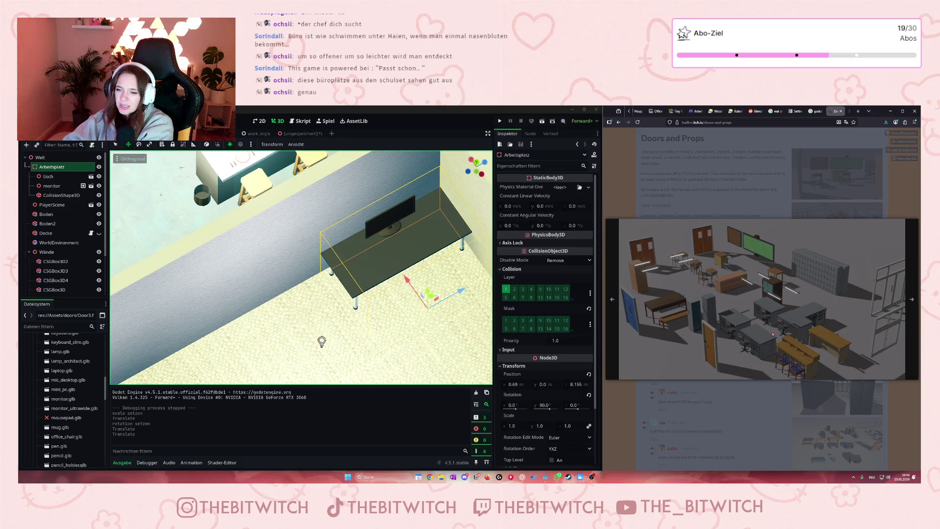
{"action": "left_click", "coordinate": [763, 391]}
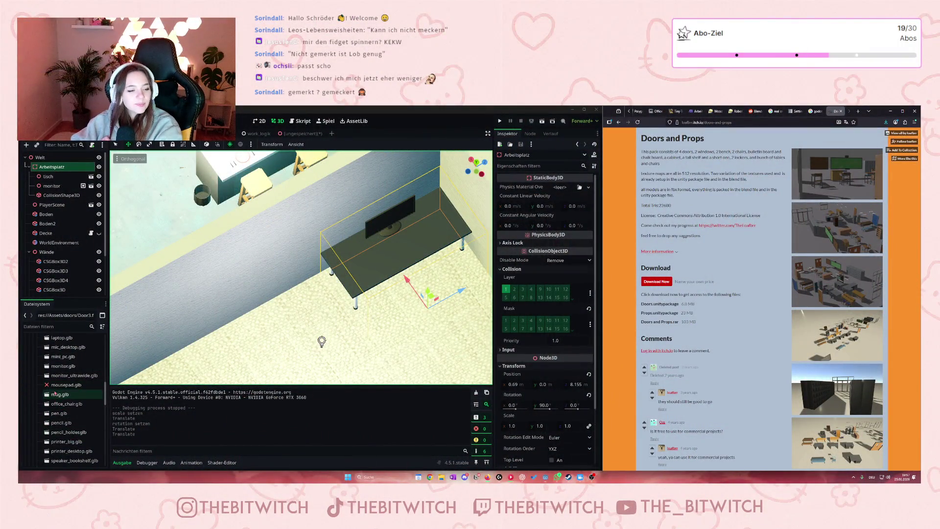
{"action": "scroll", "coordinate": [64, 397], "scroll_direction": "up", "scroll_amount": 2}
{"action": "left_click", "coordinate": [66, 405]}
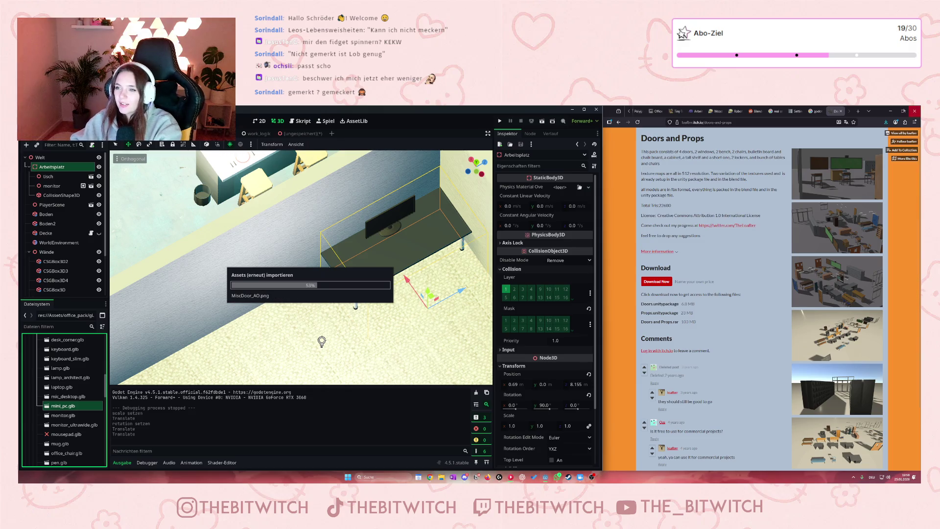
{"action": "left_click", "coordinate": [858, 111]}
{"action": "type", "text": "be"}
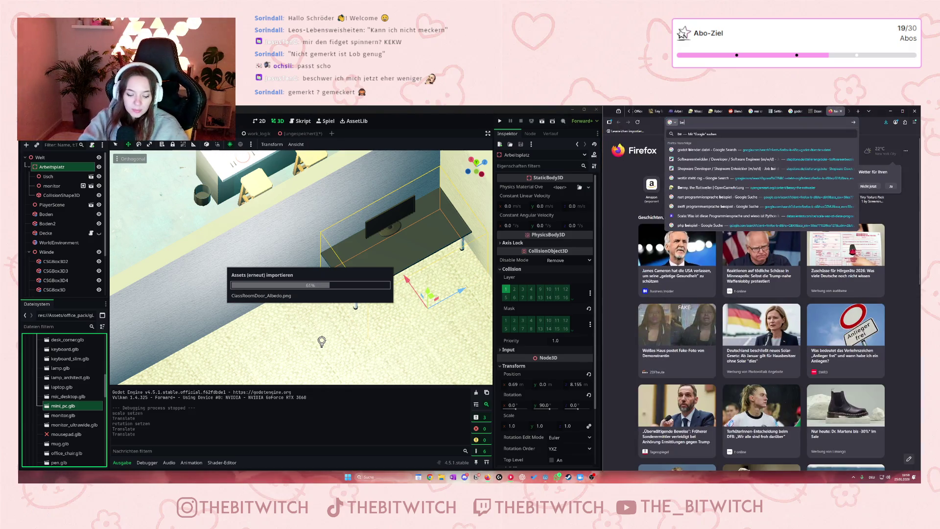
{"action": "type", "text": "schweren kann man sich da eher weniger"}
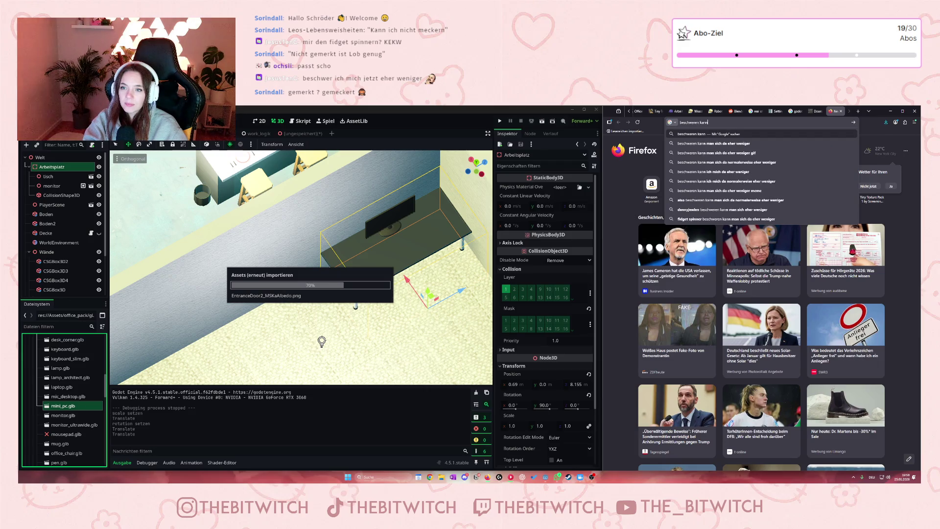
{"action": "key", "text": "Return"}
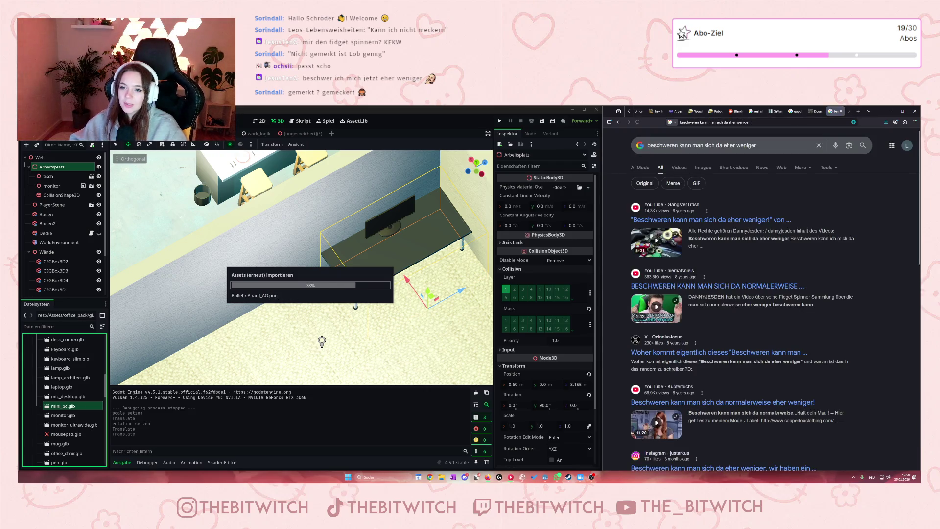
{"action": "left_click", "coordinate": [736, 223]}
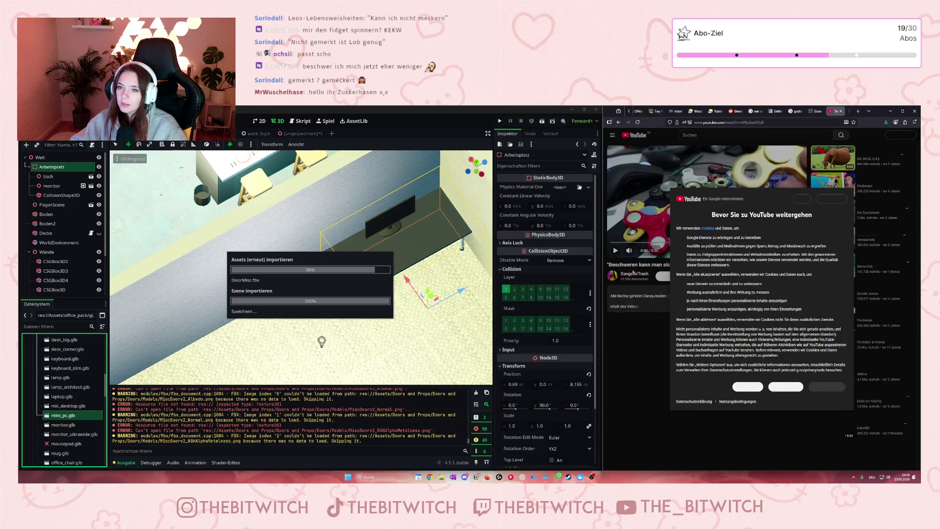
{"action": "left_click", "coordinate": [742, 388]}
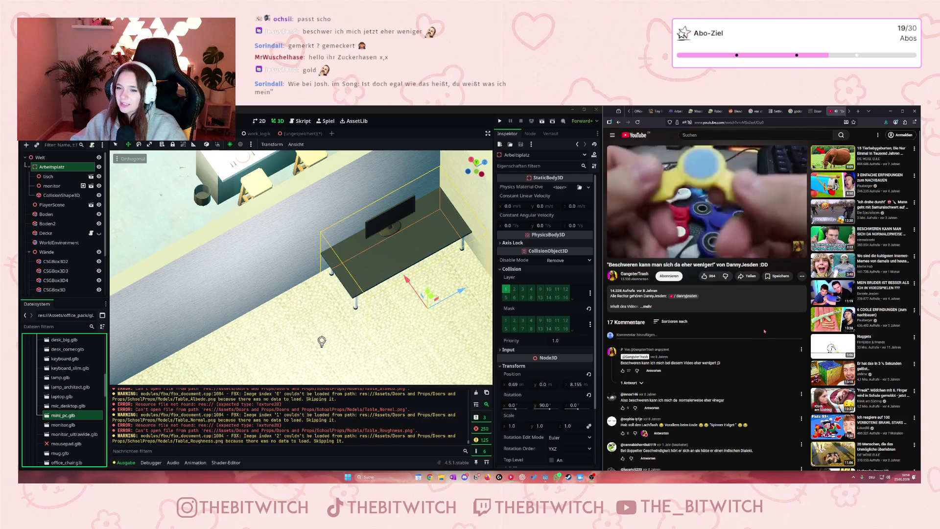
{"action": "mouse_move", "coordinate": [618, 258]}
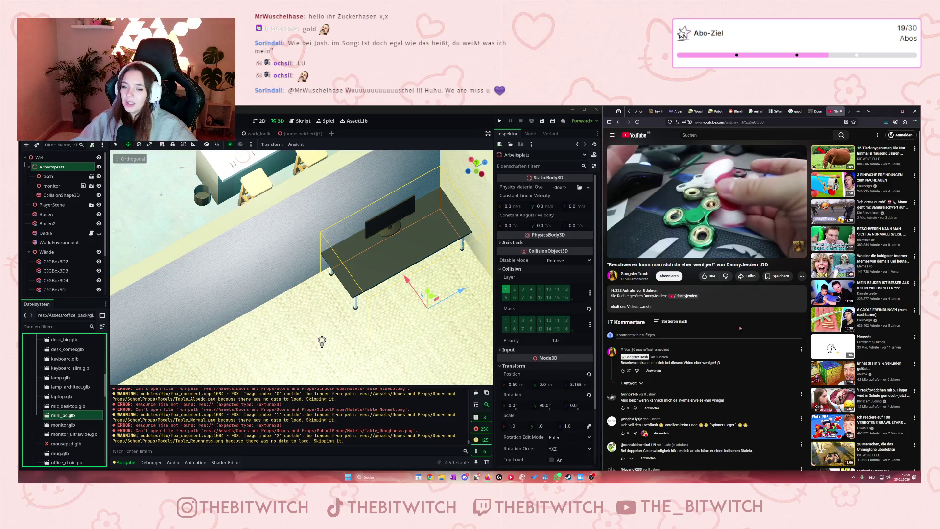
{"action": "left_click", "coordinate": [840, 111]}
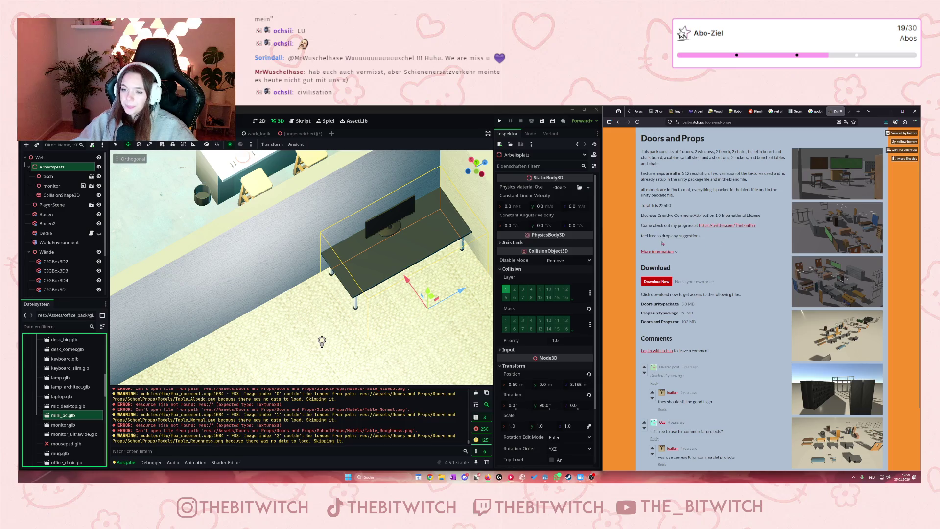
Collapse the office_pack, PolygonalKitchen and doors folders in the FileSystem dock
{"action": "scroll", "coordinate": [49, 411], "scroll_direction": "up", "scroll_amount": 5}
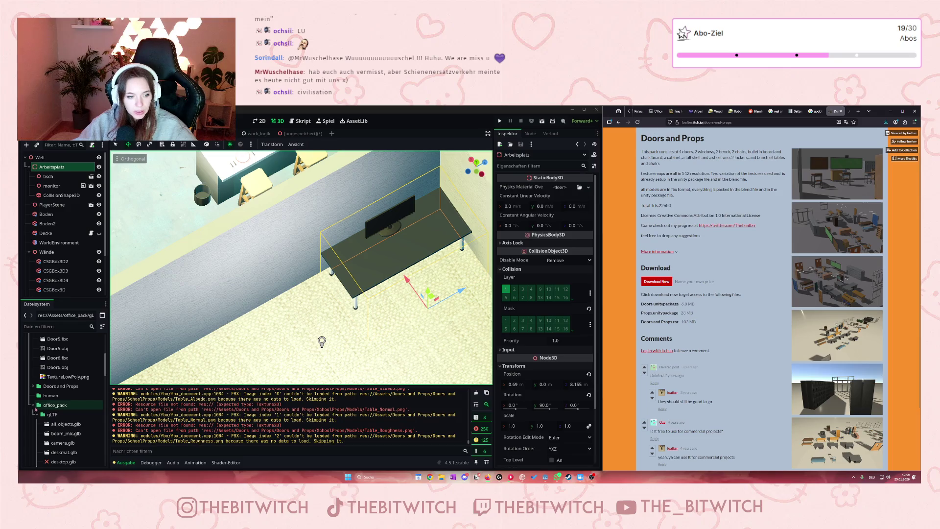
{"action": "left_click", "coordinate": [33, 405]}
{"action": "left_click", "coordinate": [35, 422]}
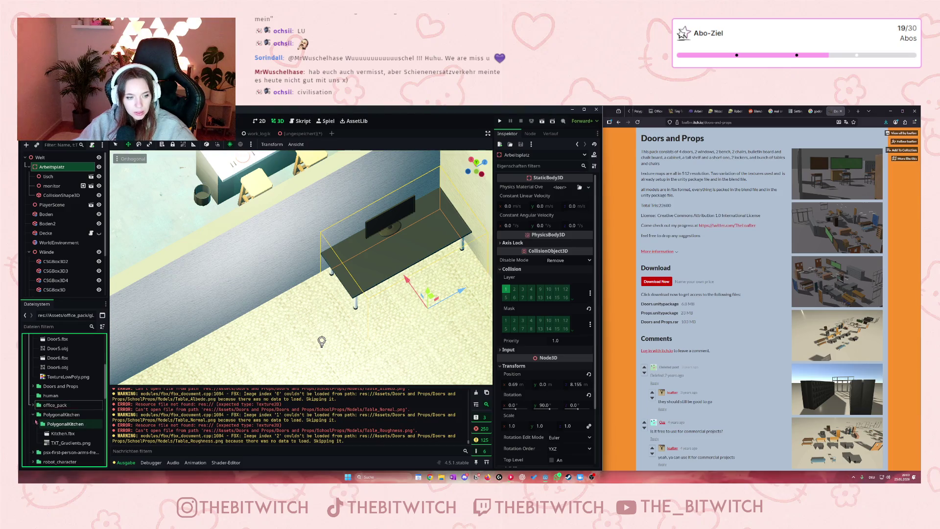
{"action": "left_click", "coordinate": [36, 422]}
{"action": "scroll", "coordinate": [38, 424], "scroll_direction": "down", "scroll_amount": 2}
{"action": "scroll", "coordinate": [39, 424], "scroll_direction": "up", "scroll_amount": 8}
{"action": "left_click", "coordinate": [34, 377]}
Expand Doors and Props > Doors and Props > SchoolProps > Models, then frame the desk and monitor
{"action": "left_click", "coordinate": [38, 387]}
{"action": "left_click", "coordinate": [36, 396]}
{"action": "scroll", "coordinate": [54, 400], "scroll_direction": "down", "scroll_amount": 1}
{"action": "left_click", "coordinate": [40, 407]}
{"action": "scroll", "coordinate": [44, 391], "scroll_direction": "down", "scroll_amount": 2}
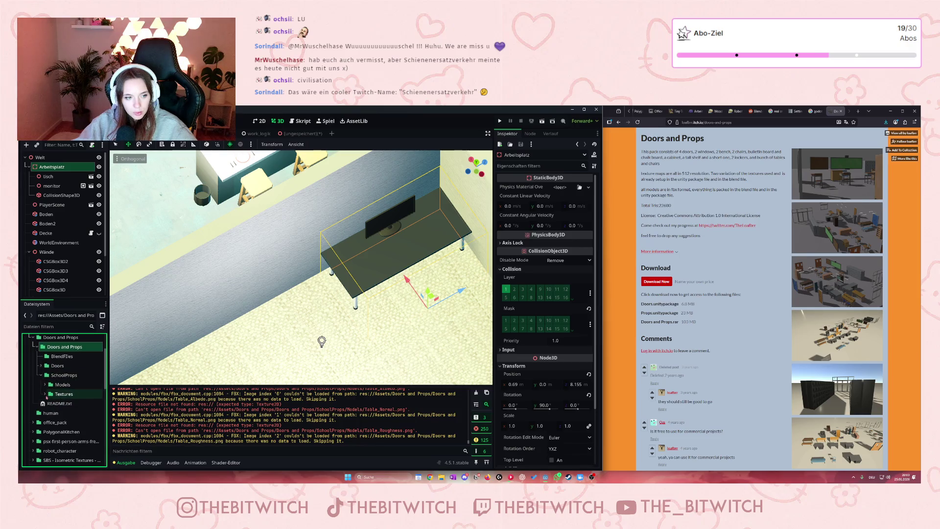
{"action": "left_click", "coordinate": [45, 385]}
{"action": "scroll", "coordinate": [59, 394], "scroll_direction": "down", "scroll_amount": 5}
{"action": "scroll", "coordinate": [63, 398], "scroll_direction": "down", "scroll_amount": 5}
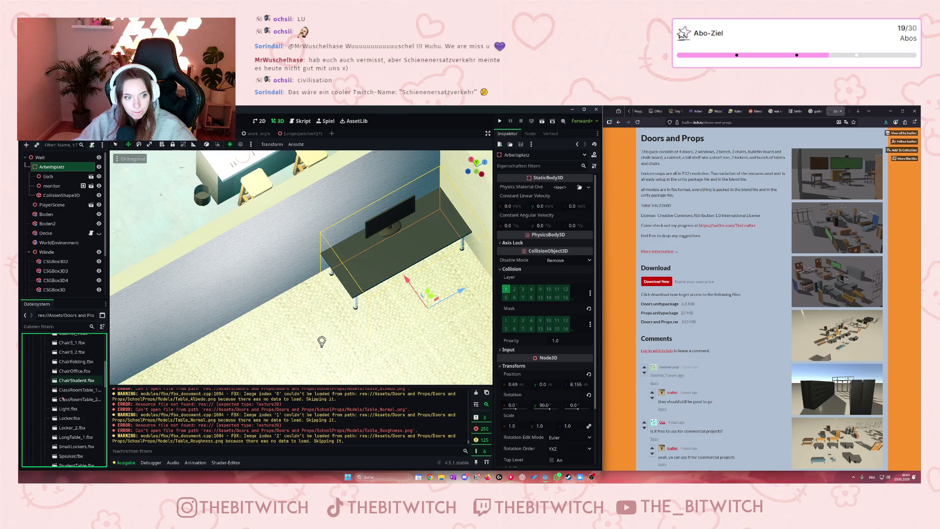
{"action": "scroll", "coordinate": [63, 400], "scroll_direction": "up", "scroll_amount": 3}
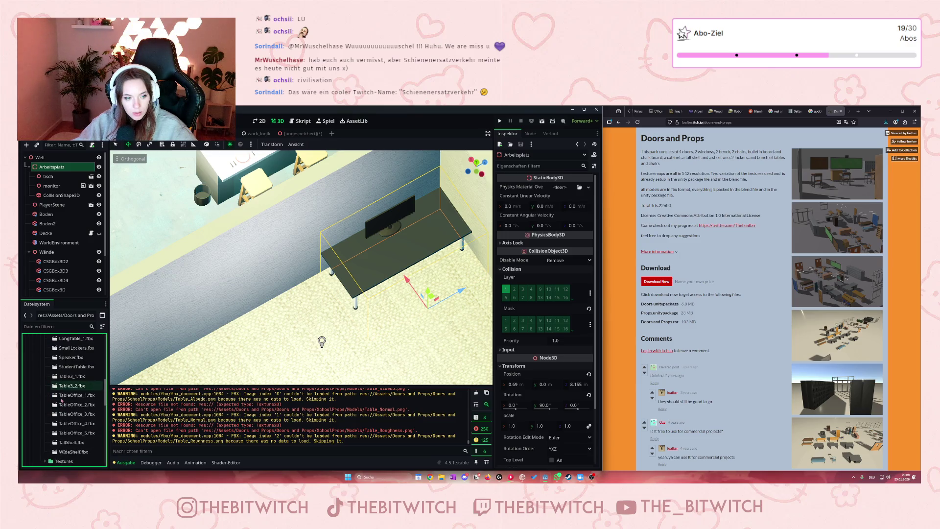
{"action": "scroll", "coordinate": [64, 401], "scroll_direction": "up", "scroll_amount": 8}
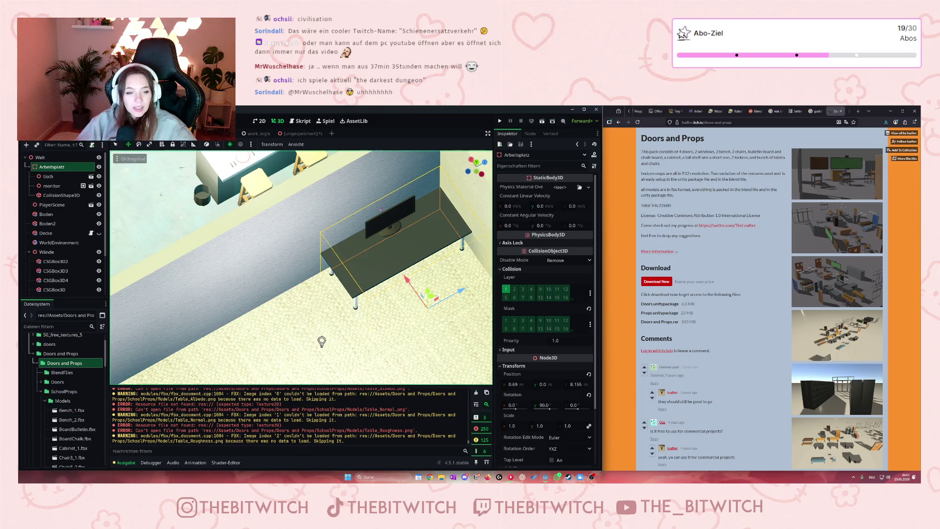
{"action": "scroll", "coordinate": [411, 225], "scroll_direction": "up", "scroll_amount": 2}
{"action": "scroll", "coordinate": [410, 226], "scroll_direction": "down", "scroll_amount": 2}
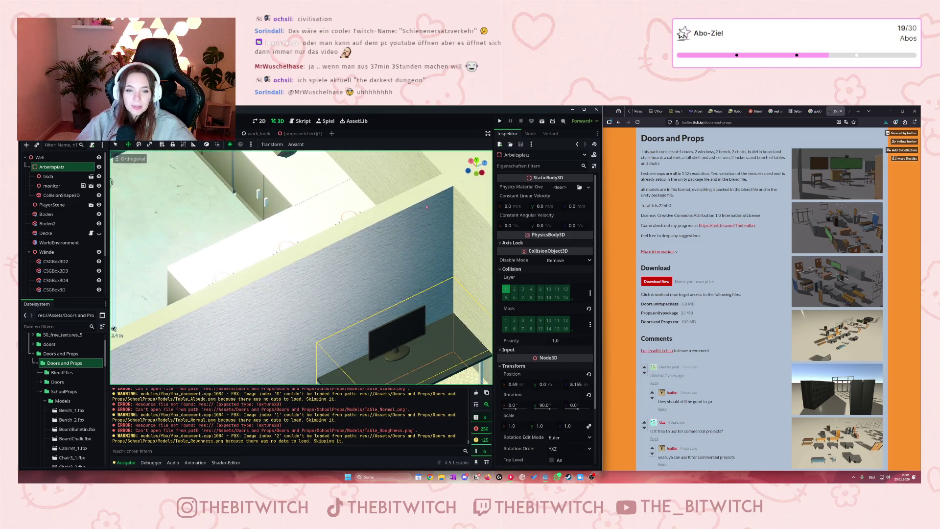
{"action": "key", "text": "f"}
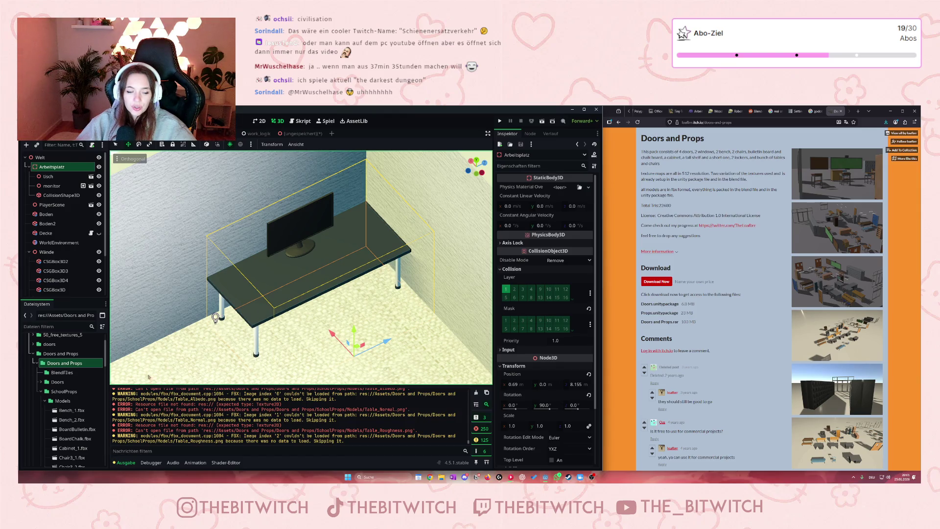
{"action": "scroll", "coordinate": [74, 417], "scroll_direction": "down", "scroll_amount": 10}
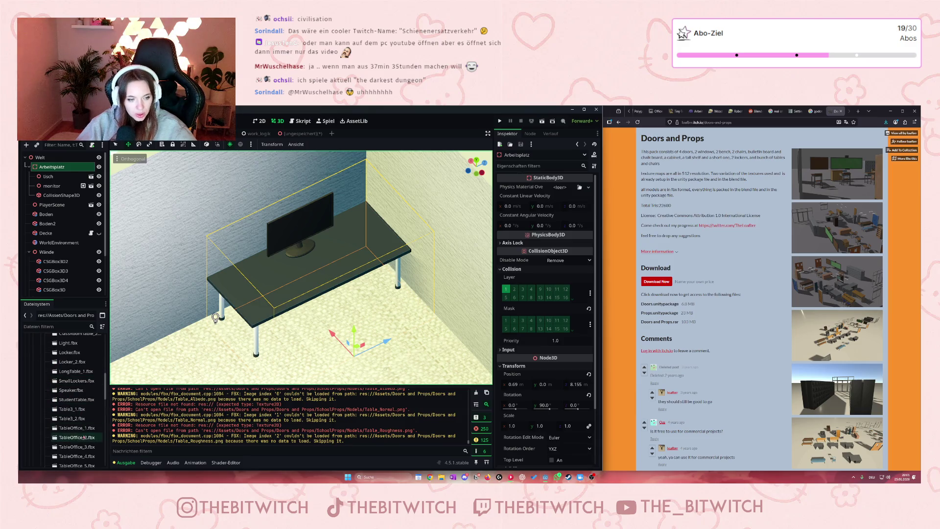
{"action": "left_click", "coordinate": [79, 429]}
{"action": "double_click", "coordinate": [65, 429]}
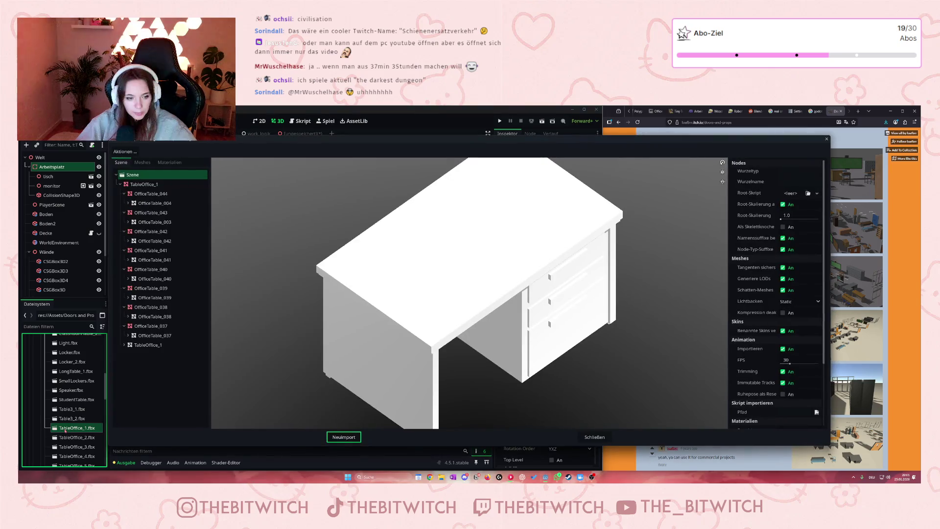
{"action": "left_click", "coordinate": [826, 139]}
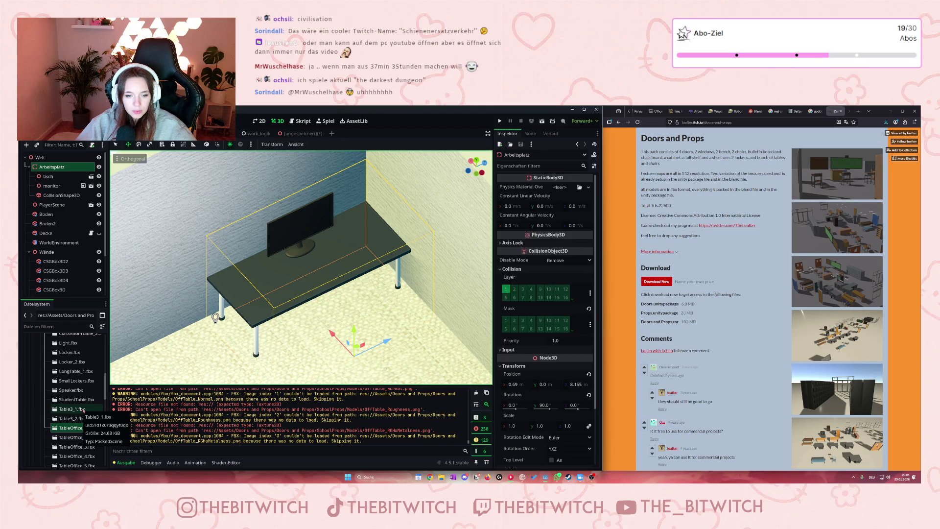
Collapse Models and expand SchoolProps Textures > Bench to preview Bench_Normal.png
{"action": "scroll", "coordinate": [83, 411], "scroll_direction": "up", "scroll_amount": 8}
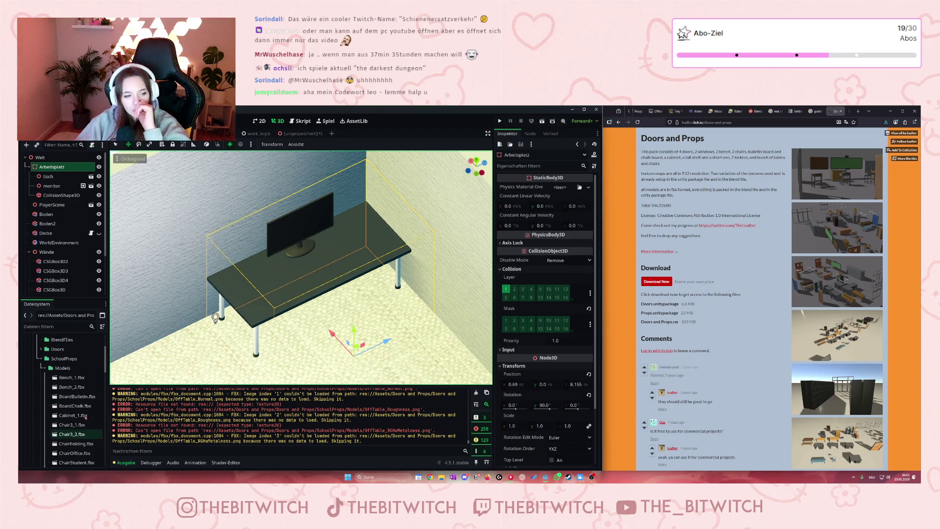
{"action": "left_click", "coordinate": [44, 368]}
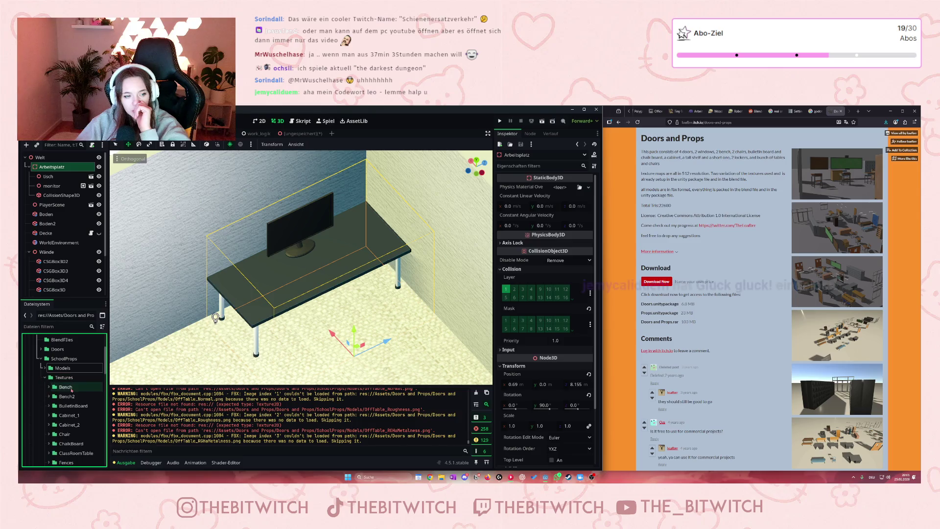
{"action": "left_click", "coordinate": [50, 387]}
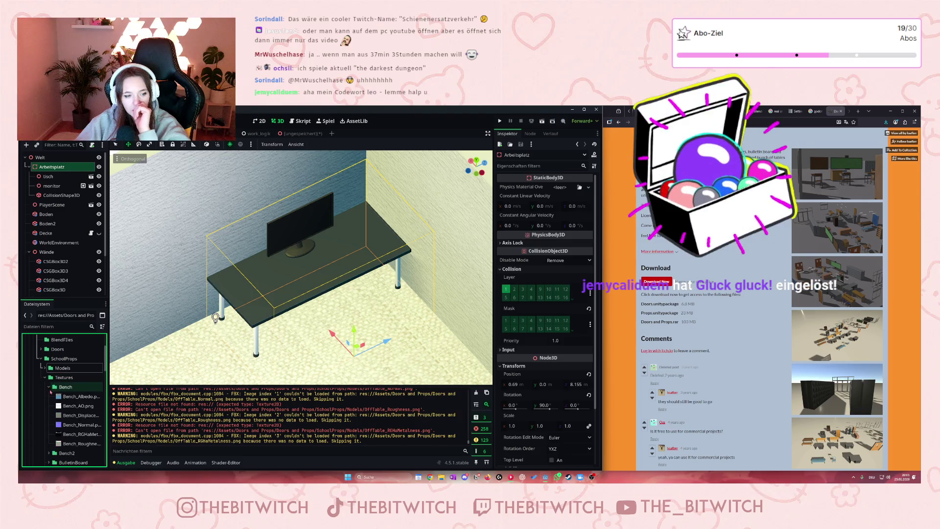
{"action": "scroll", "coordinate": [51, 393], "scroll_direction": "down", "scroll_amount": 1}
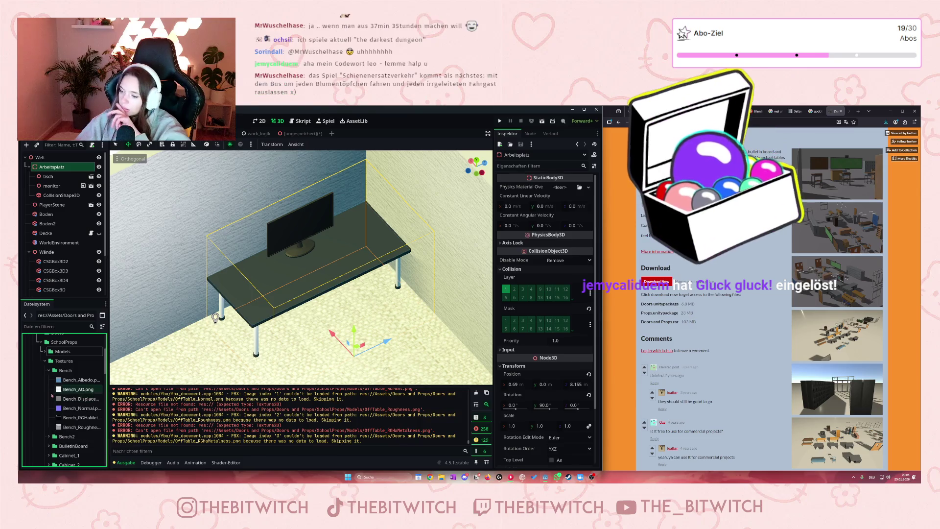
{"action": "mouse_move", "coordinate": [69, 413]}
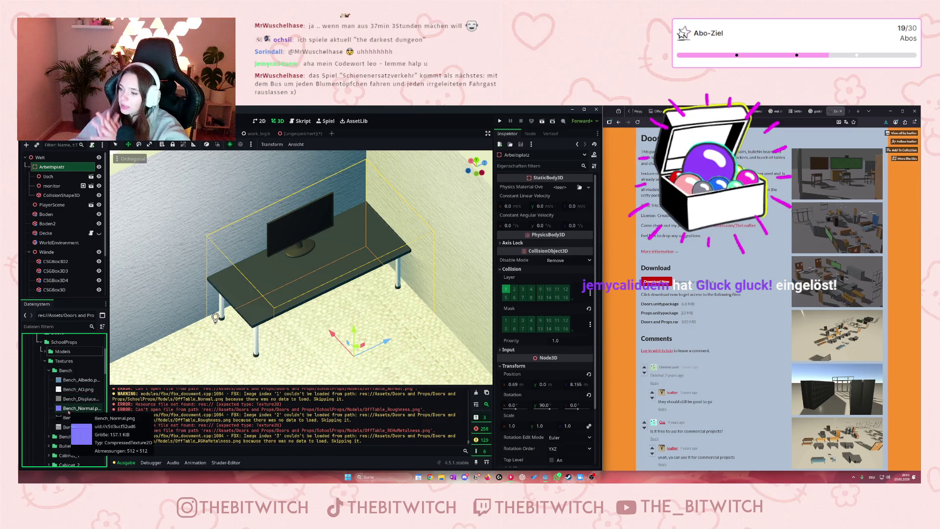
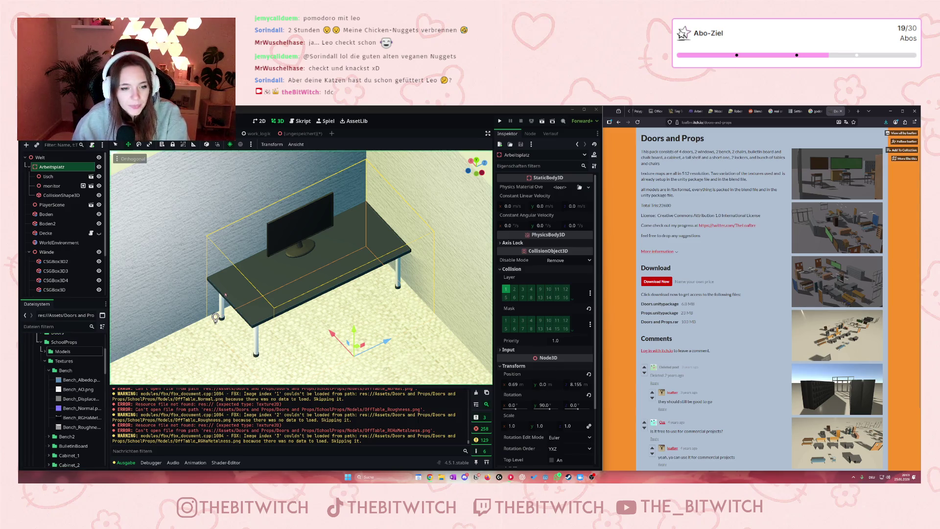
Zoom the 3D view and inspect the Bench_AO texture file in the prop pack
{"action": "scroll", "coordinate": [96, 415], "scroll_direction": "down", "scroll_amount": 5}
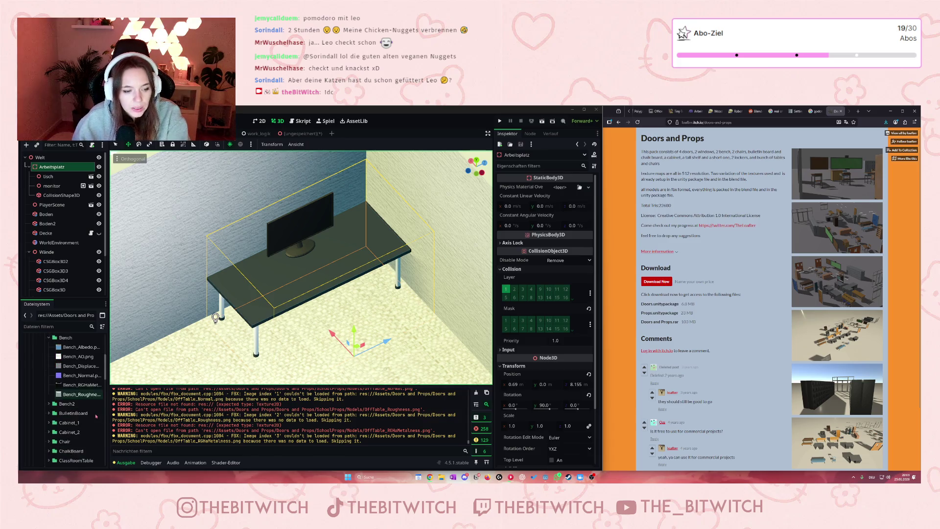
{"action": "scroll", "coordinate": [97, 416], "scroll_direction": "down", "scroll_amount": 4}
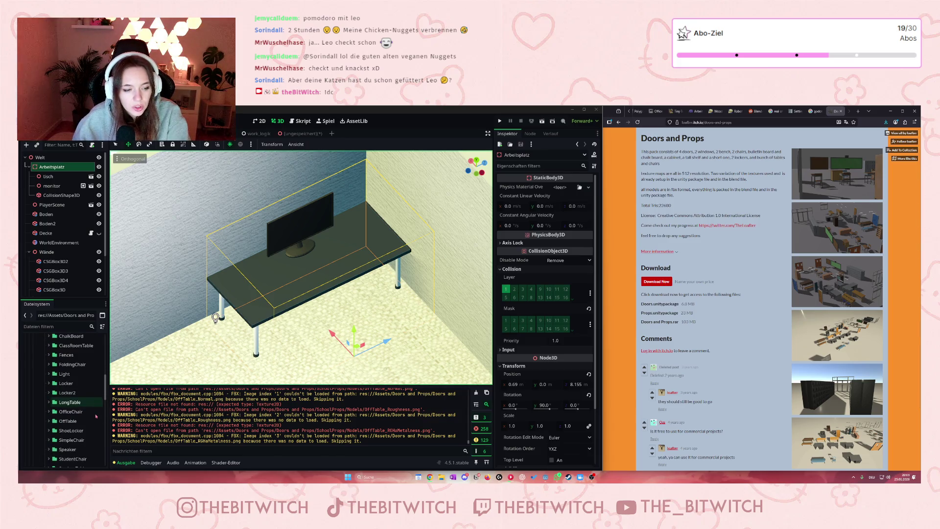
{"action": "scroll", "coordinate": [85, 409], "scroll_direction": "up", "scroll_amount": 7}
{"action": "left_click", "coordinate": [71, 391]}
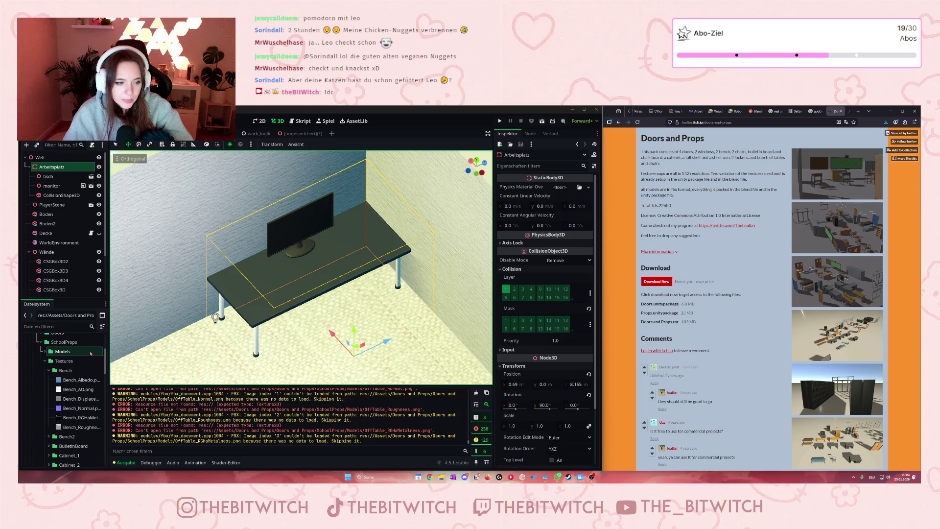
{"action": "scroll", "coordinate": [81, 372], "scroll_direction": "up", "scroll_amount": 3}
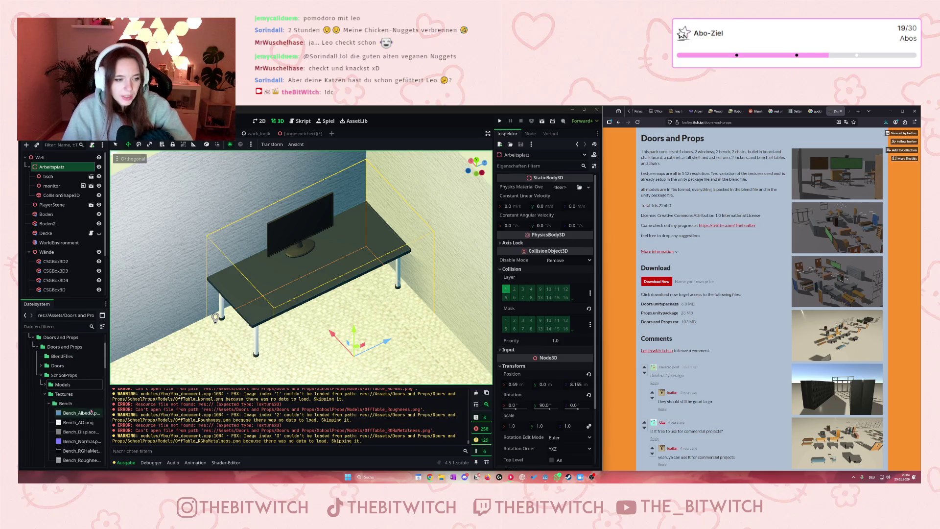
{"action": "mouse_move", "coordinate": [43, 414]}
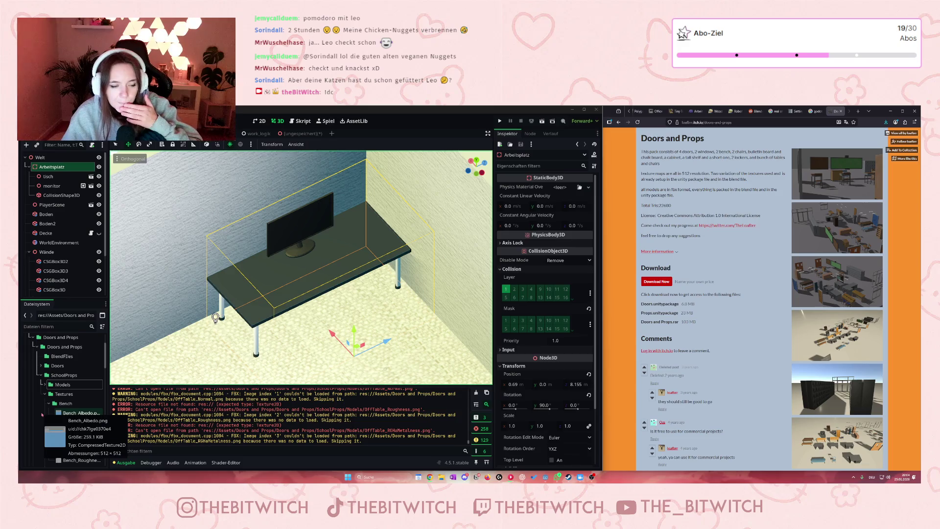
{"action": "left_click_drag", "start_coordinate": [54, 388], "coordinate": [54, 389]}
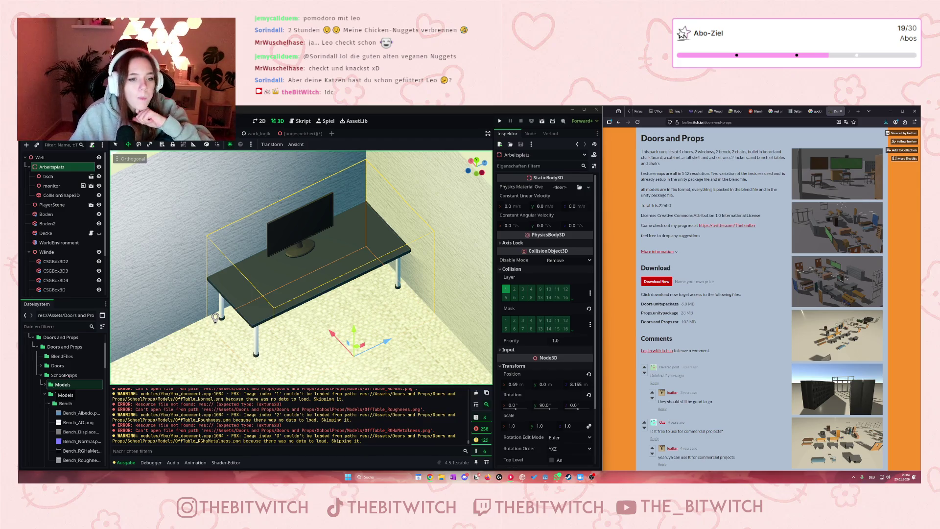
Collapse and re-expand SchoolProps > Models to list Bench_1.fbx, Bench_2.fbx and BoardBulletin.fbx
{"action": "scroll", "coordinate": [150, 206], "scroll_direction": "down", "scroll_amount": 5}
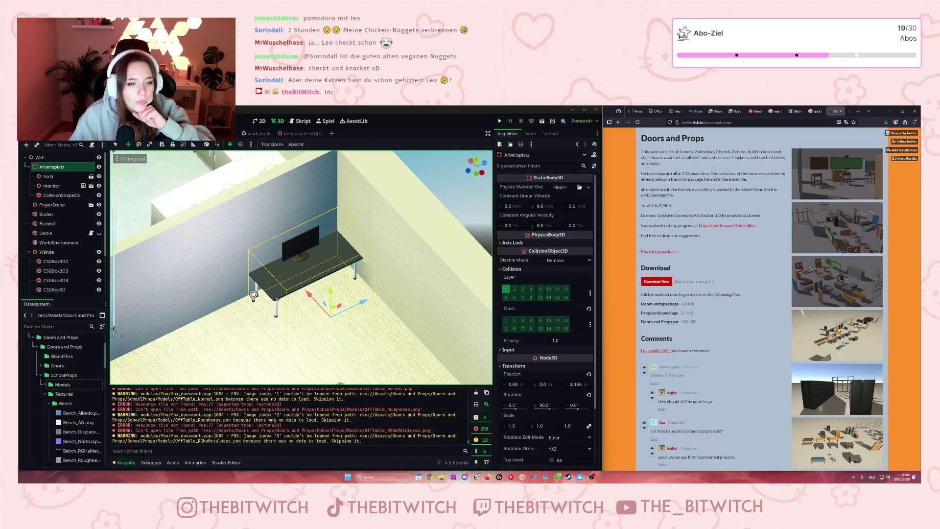
{"action": "scroll", "coordinate": [150, 206], "scroll_direction": "up", "scroll_amount": 3}
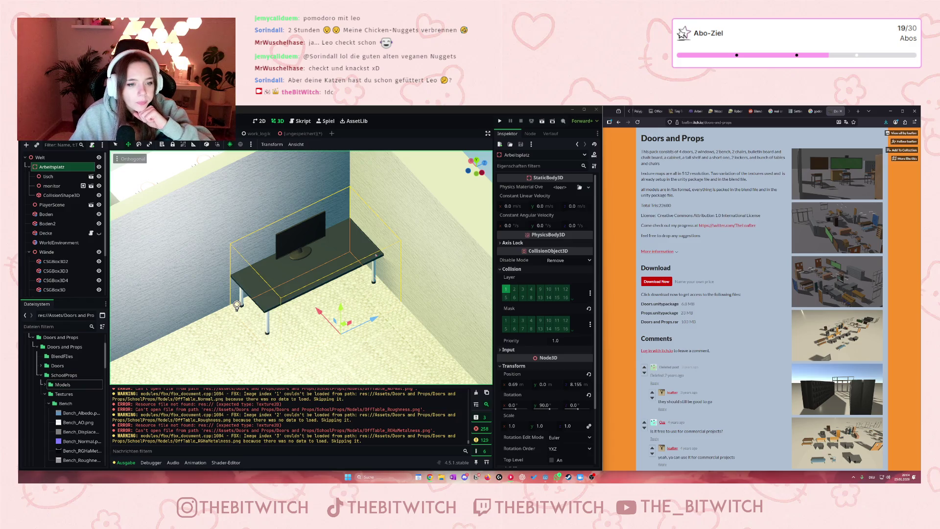
{"action": "scroll", "coordinate": [333, 253], "scroll_direction": "up", "scroll_amount": 2}
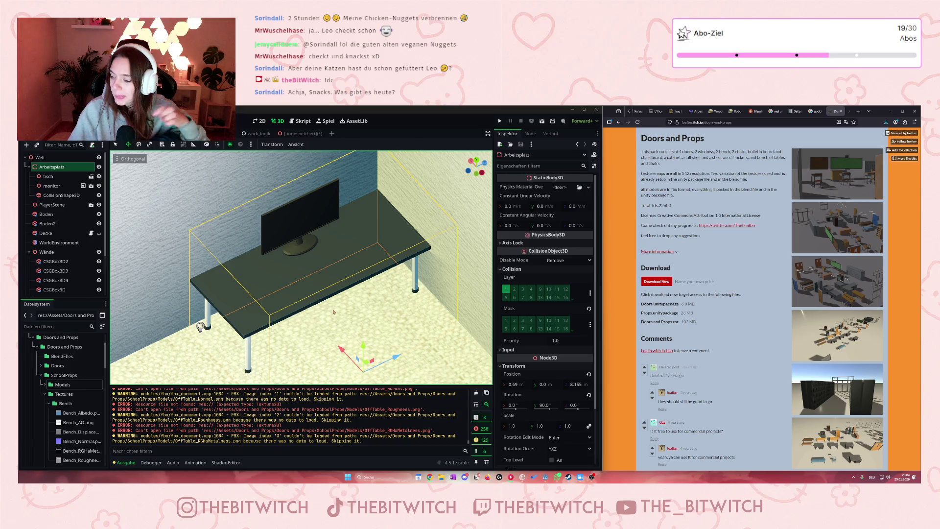
{"action": "scroll", "coordinate": [294, 294], "scroll_direction": "down", "scroll_amount": 2}
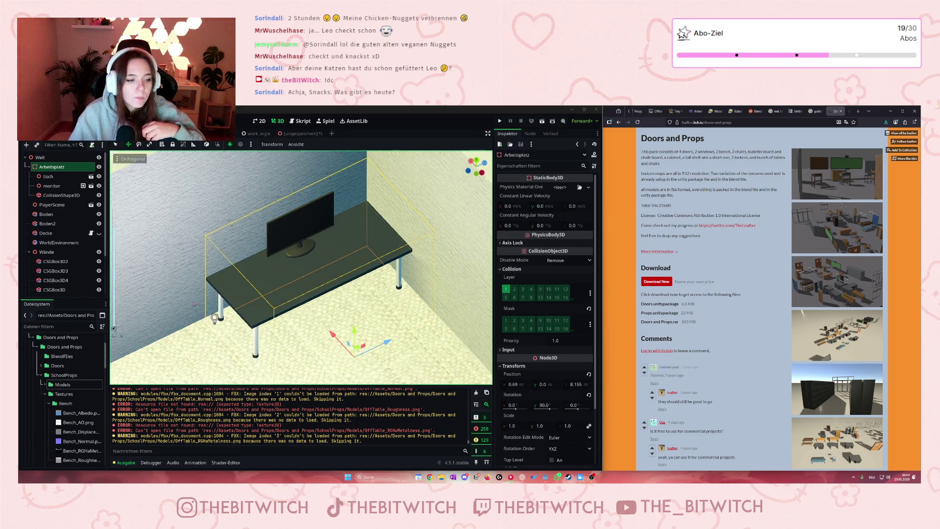
{"action": "scroll", "coordinate": [69, 392], "scroll_direction": "down", "scroll_amount": 2}
{"action": "scroll", "coordinate": [63, 399], "scroll_direction": "down", "scroll_amount": 4}
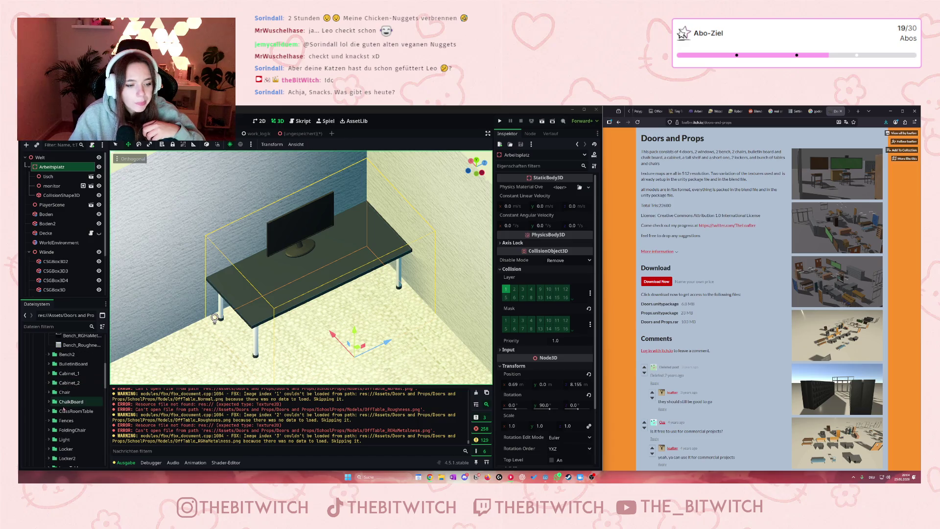
{"action": "scroll", "coordinate": [64, 399], "scroll_direction": "up", "scroll_amount": 3}
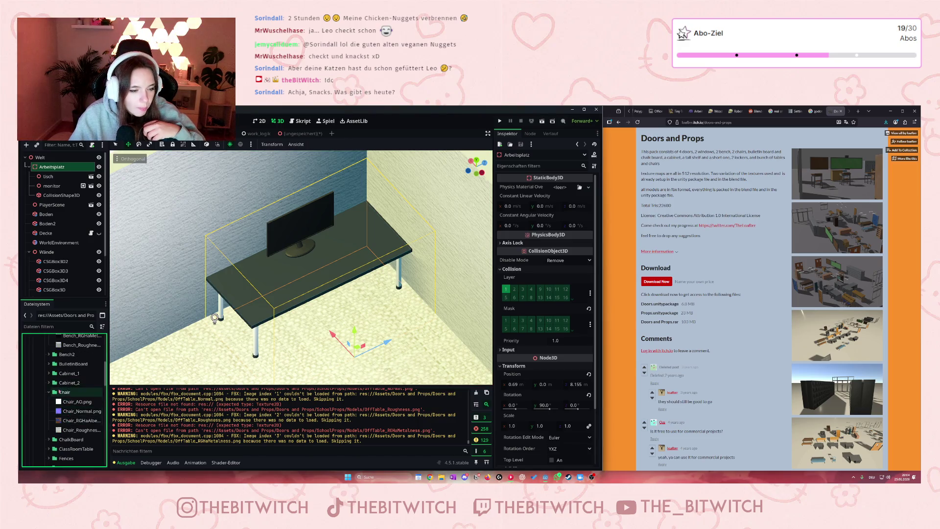
{"action": "double_click", "coordinate": [54, 433]}
{"action": "left_click", "coordinate": [45, 434]}
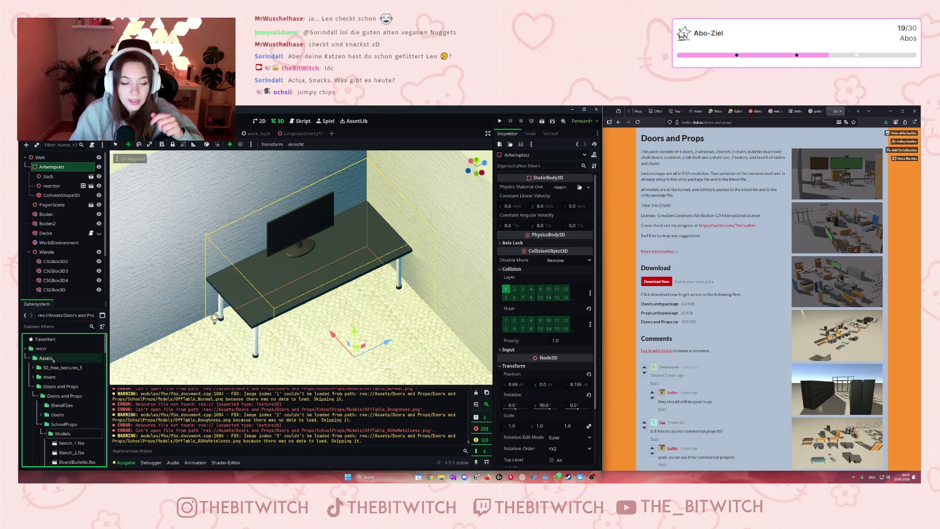
Collapse Doors and Props, then open the import settings for office_pack's office_chair.glb
{"action": "scroll", "coordinate": [61, 409], "scroll_direction": "down", "scroll_amount": 1}
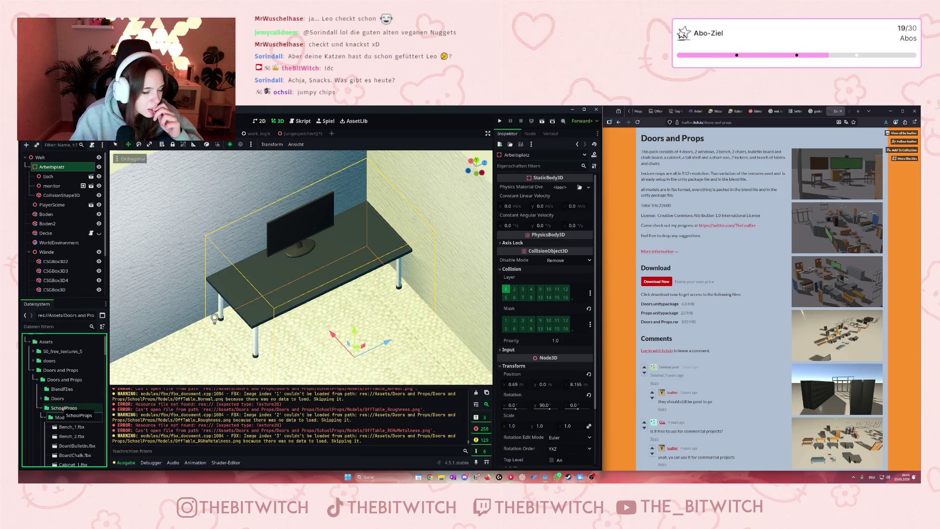
{"action": "left_click", "coordinate": [34, 371]}
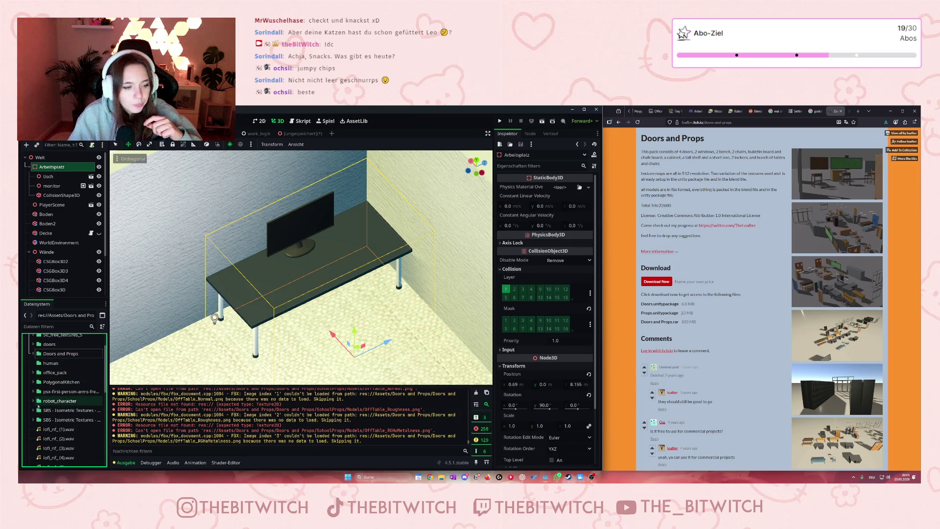
{"action": "scroll", "coordinate": [55, 401], "scroll_direction": "down", "scroll_amount": 5}
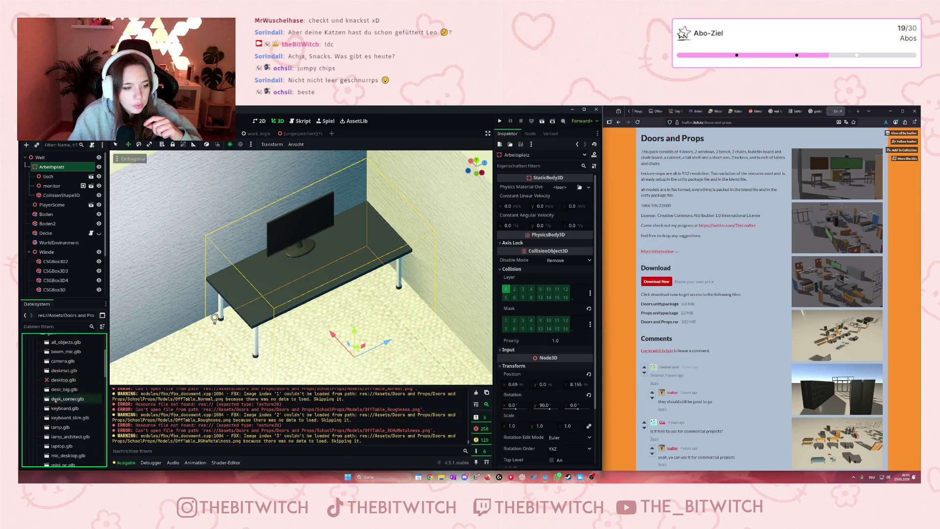
{"action": "scroll", "coordinate": [56, 402], "scroll_direction": "down", "scroll_amount": 5}
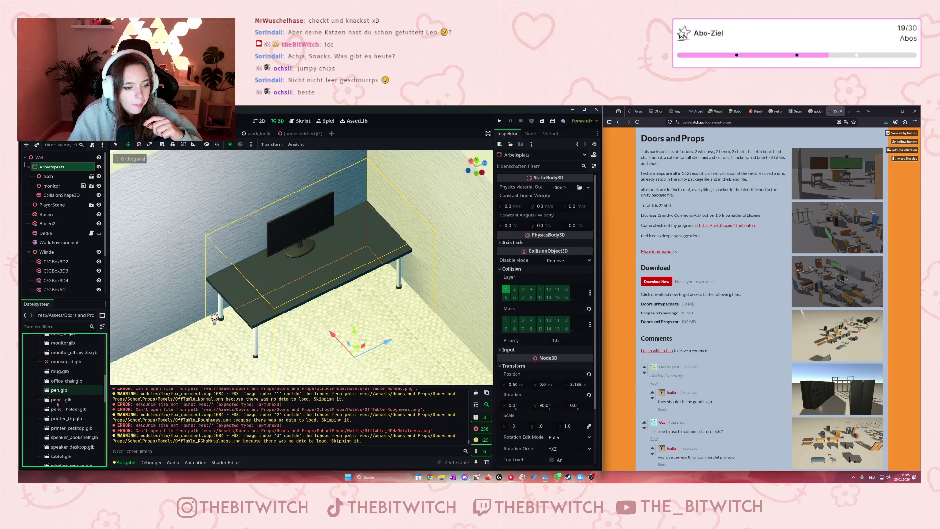
{"action": "scroll", "coordinate": [58, 404], "scroll_direction": "up", "scroll_amount": 2}
{"action": "scroll", "coordinate": [57, 405], "scroll_direction": "up", "scroll_amount": 3}
{"action": "scroll", "coordinate": [57, 396], "scroll_direction": "up", "scroll_amount": 3}
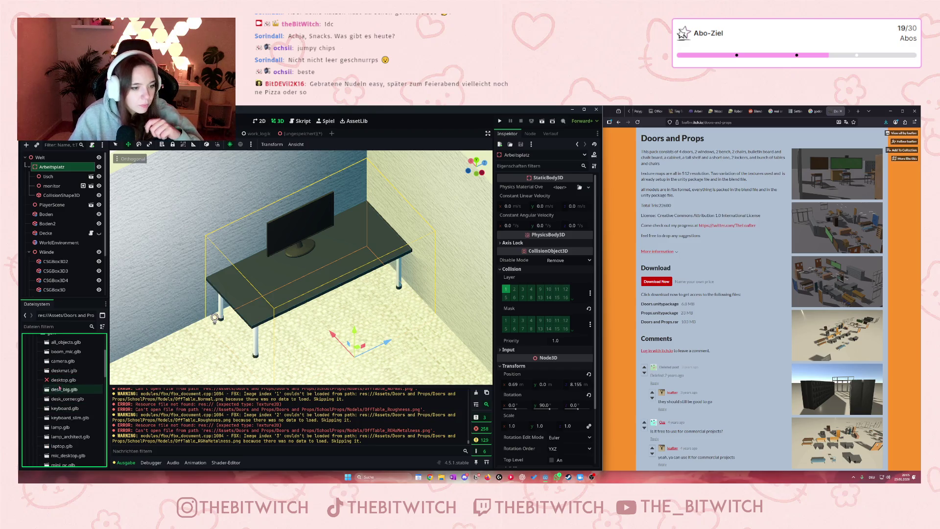
{"action": "scroll", "coordinate": [59, 387], "scroll_direction": "up", "scroll_amount": 2}
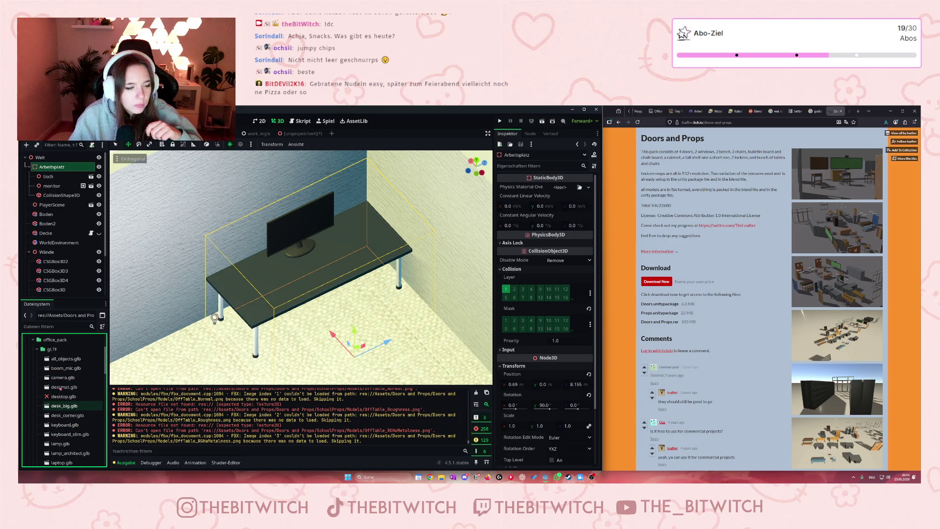
{"action": "scroll", "coordinate": [59, 389], "scroll_direction": "down", "scroll_amount": 4}
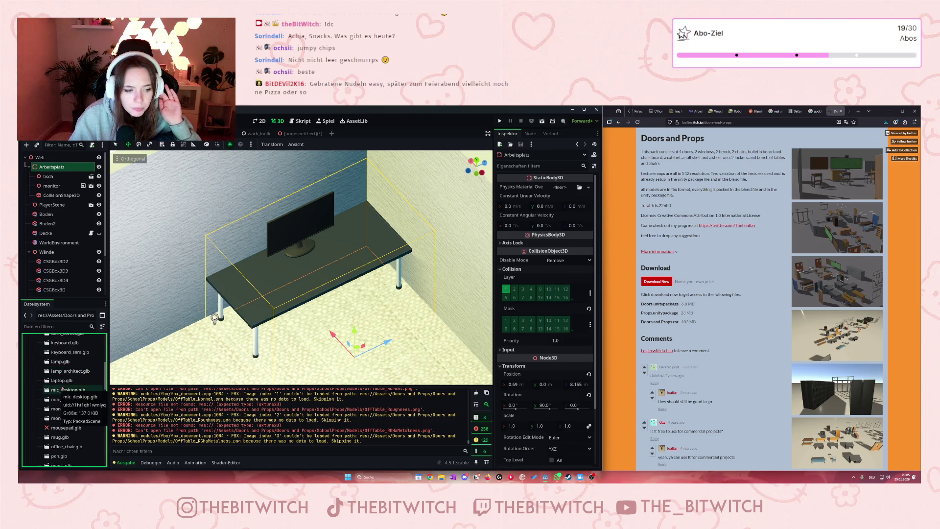
{"action": "scroll", "coordinate": [64, 391], "scroll_direction": "down", "scroll_amount": 2}
{"action": "scroll", "coordinate": [63, 396], "scroll_direction": "down", "scroll_amount": 3}
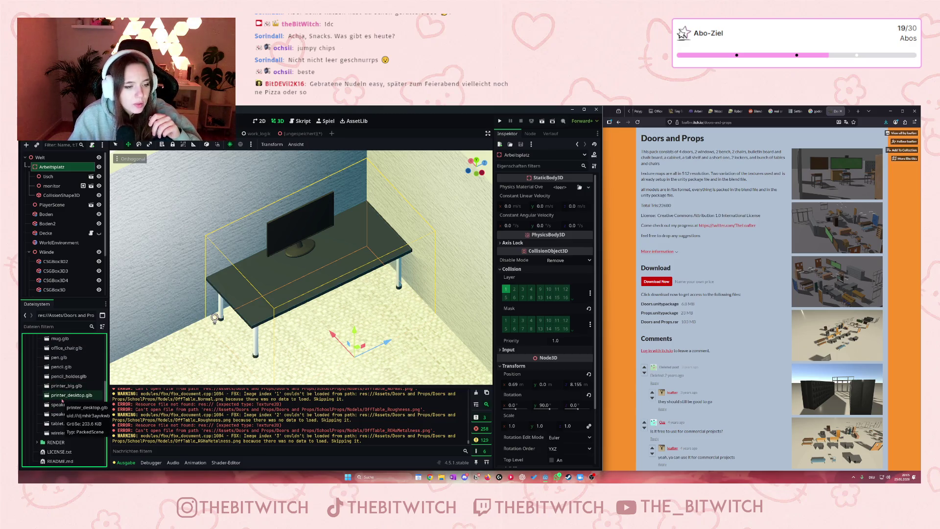
{"action": "scroll", "coordinate": [62, 397], "scroll_direction": "up", "scroll_amount": 2}
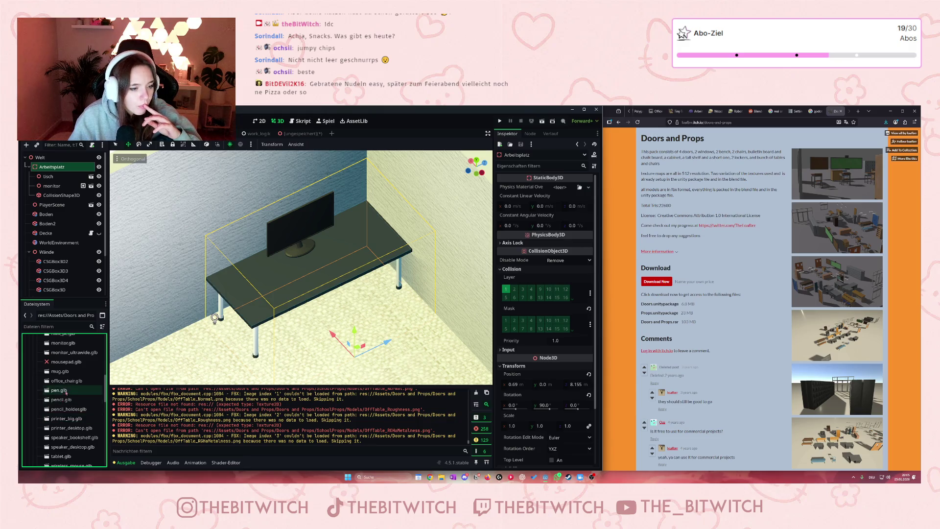
{"action": "left_click", "coordinate": [64, 382]}
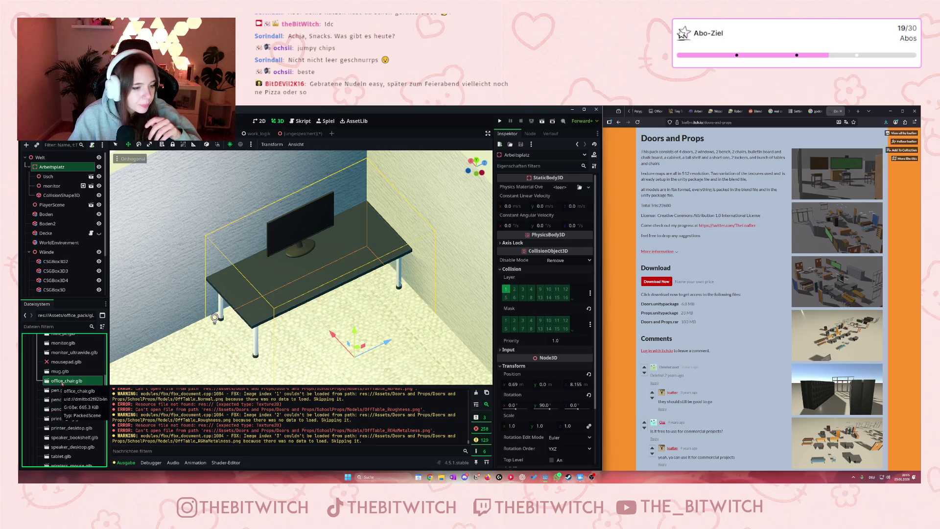
{"action": "double_click", "coordinate": [62, 381]}
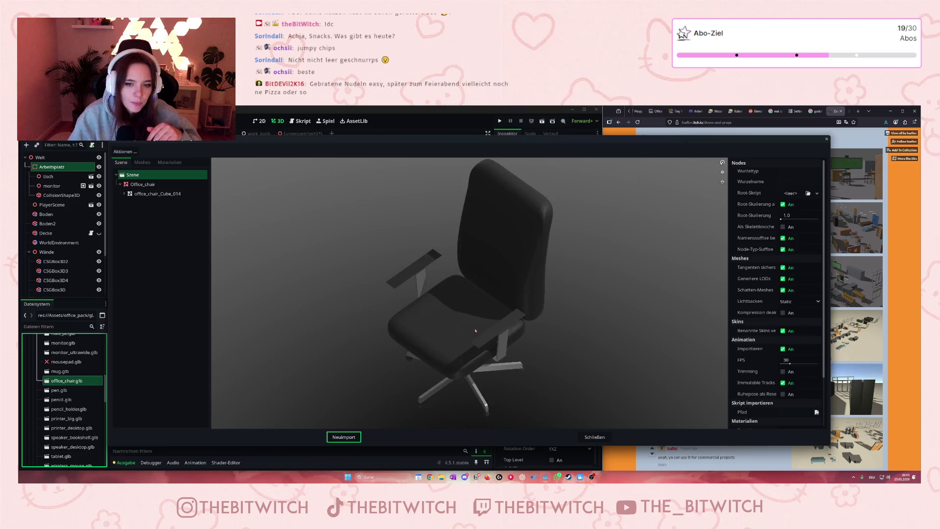
Reimport office_chair.glb, drop it under Arbeitsplatz, and raise it beside the desk
{"action": "left_click", "coordinate": [343, 437]}
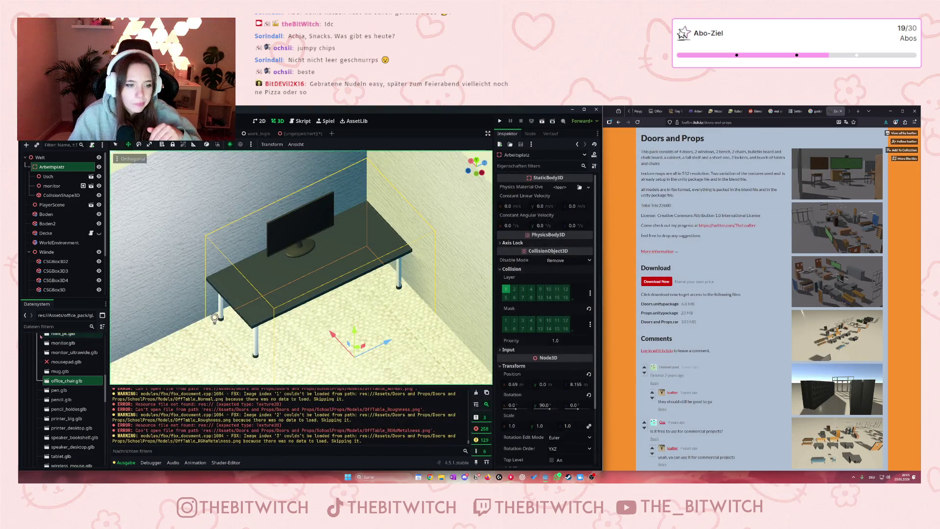
{"action": "mouse_move", "coordinate": [66, 380]}
{"action": "left_mouse_down"}
{"action": "mouse_move", "coordinate": [70, 264]}
{"action": "mouse_move", "coordinate": [54, 169]}
{"action": "left_mouse_up"}
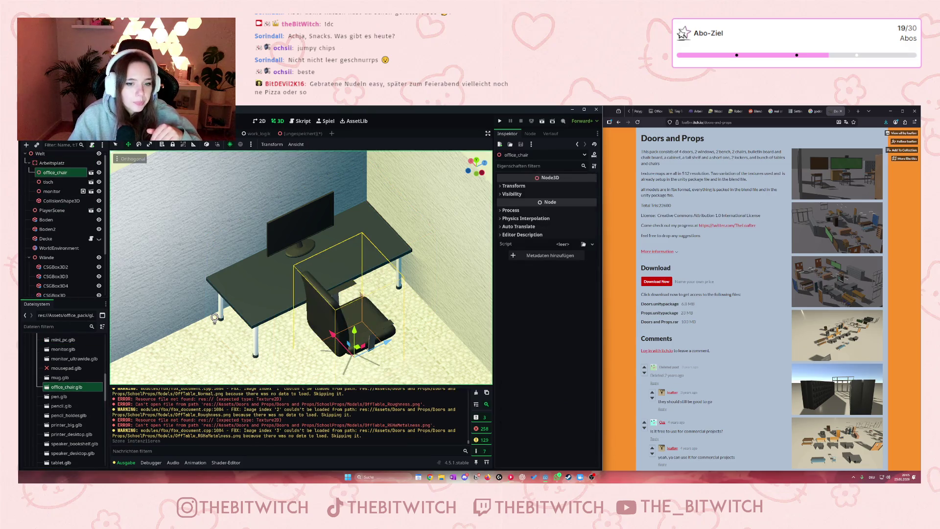
{"action": "left_click_drag", "start_coordinate": [355, 332], "coordinate": [365, 331]}
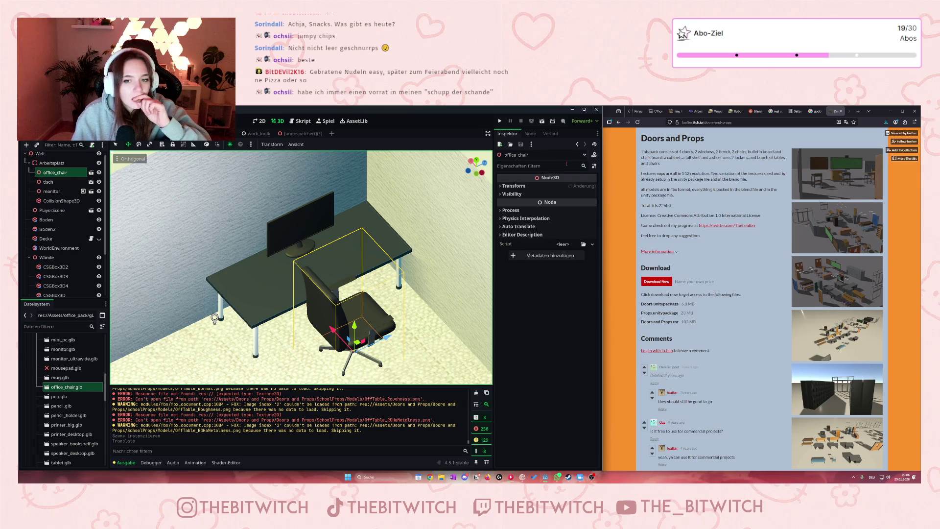
Set the chair's Rotation Y to 90 and slide it closer to the desk
{"action": "left_click", "coordinate": [504, 187]}
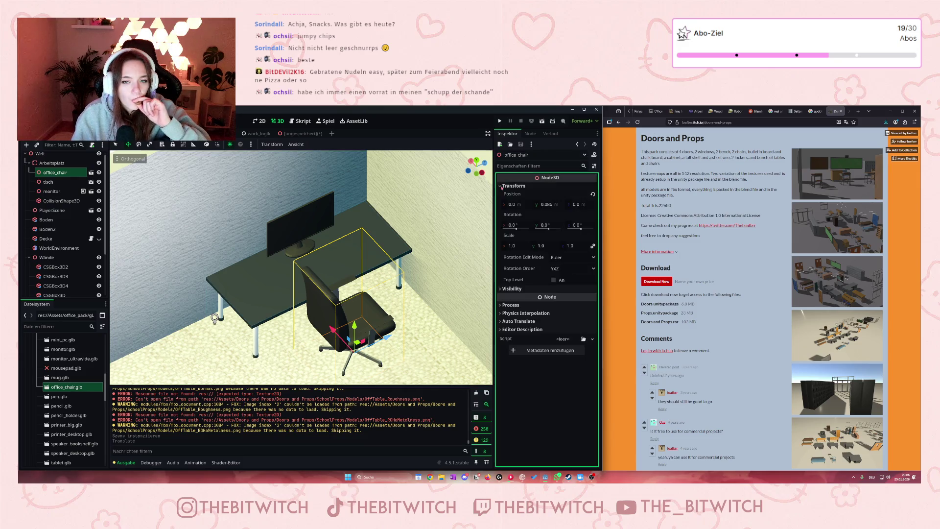
{"action": "left_click", "coordinate": [551, 225]}
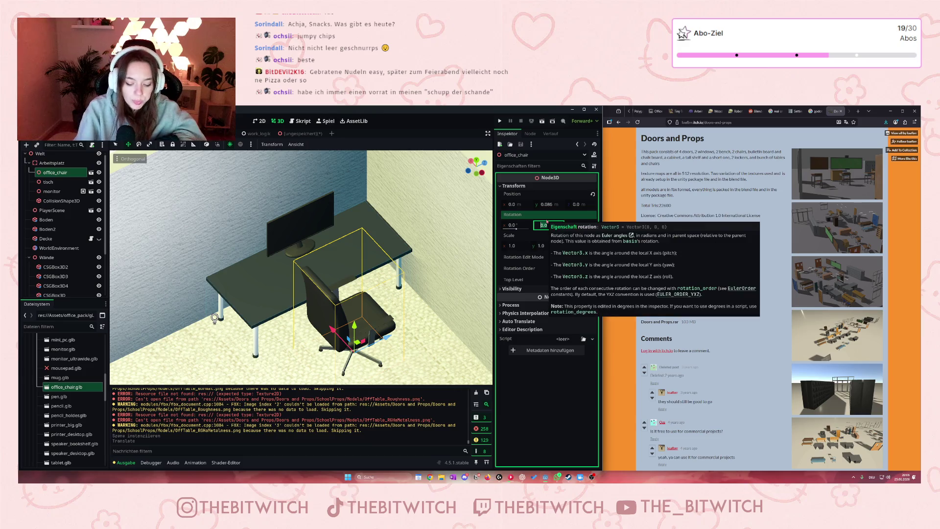
{"action": "type", "text": "90"}
{"action": "key", "text": "Return"}
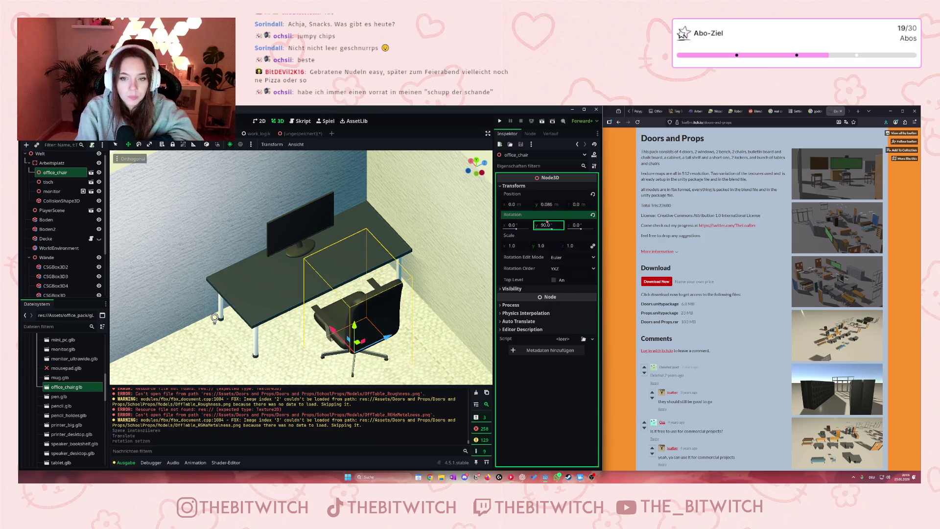
{"action": "left_click_drag", "start_coordinate": [420, 322], "coordinate": [341, 293]}
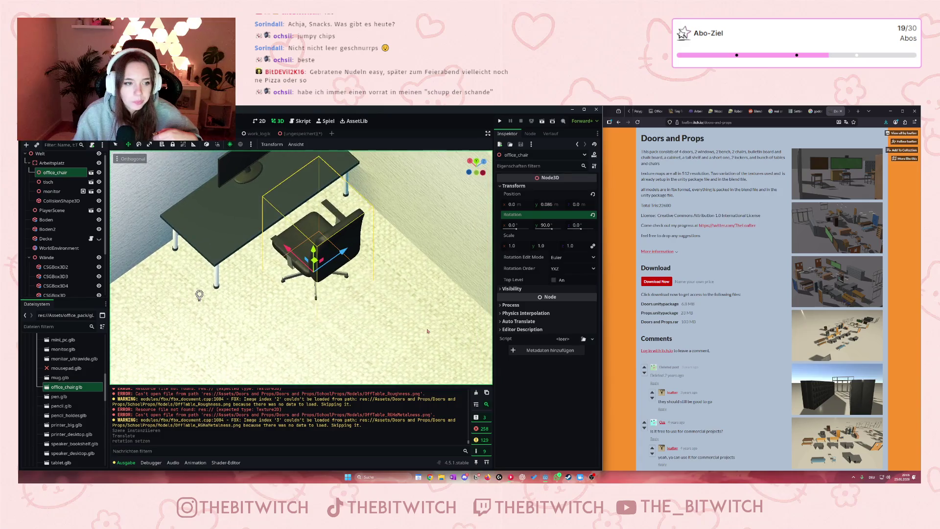
{"action": "mouse_move", "coordinate": [290, 257]}
{"action": "left_mouse_down"}
{"action": "mouse_move", "coordinate": [279, 248]}
{"action": "mouse_move", "coordinate": [323, 264]}
{"action": "left_mouse_up"}
{"action": "scroll", "coordinate": [323, 265], "scroll_direction": "down", "scroll_amount": 4}
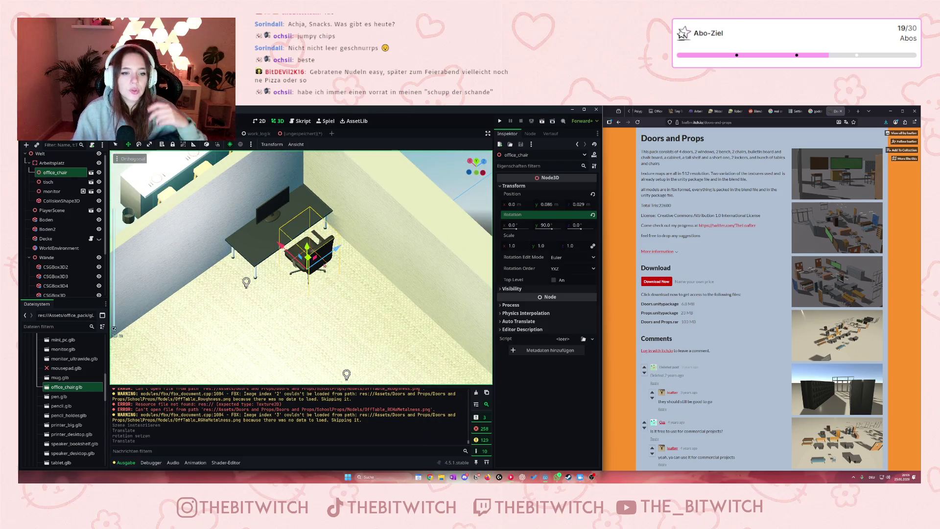
{"action": "scroll", "coordinate": [324, 266], "scroll_direction": "up", "scroll_amount": 4}
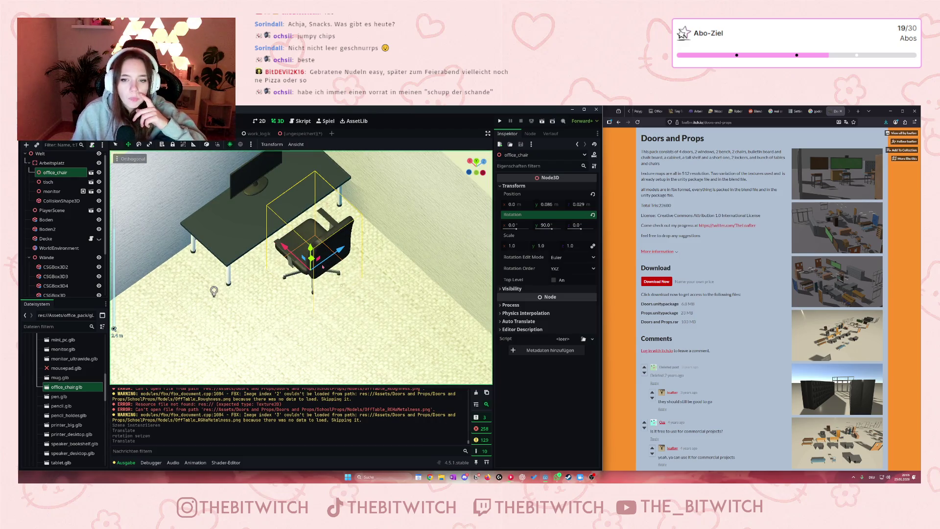
{"action": "scroll", "coordinate": [322, 264], "scroll_direction": "down", "scroll_amount": 5}
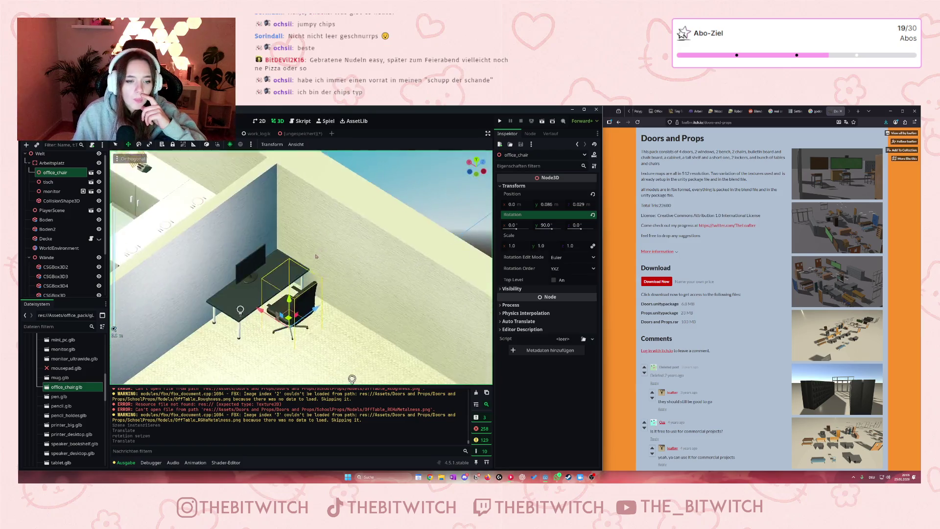
{"action": "scroll", "coordinate": [316, 256], "scroll_direction": "up", "scroll_amount": 5}
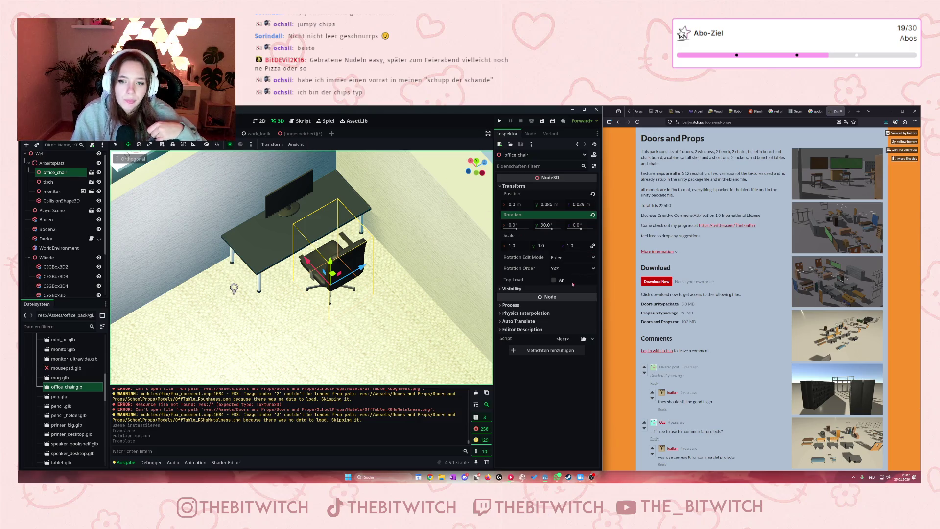
{"action": "scroll", "coordinate": [402, 259], "scroll_direction": "up", "scroll_amount": 3}
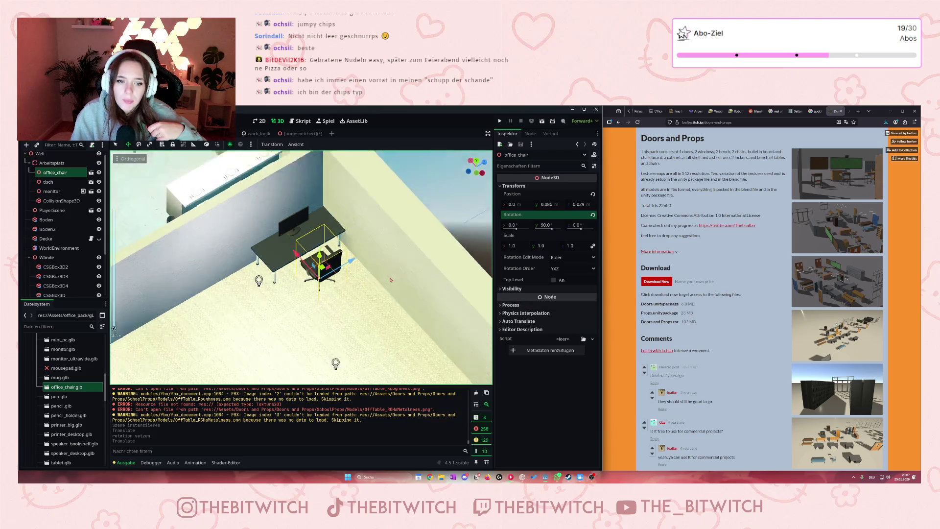
Expand the chair's Process, Physics Interpolation and Auto Translate settings, then open its own scene
{"action": "left_click", "coordinate": [518, 289]}
{"action": "left_click", "coordinate": [501, 305]}
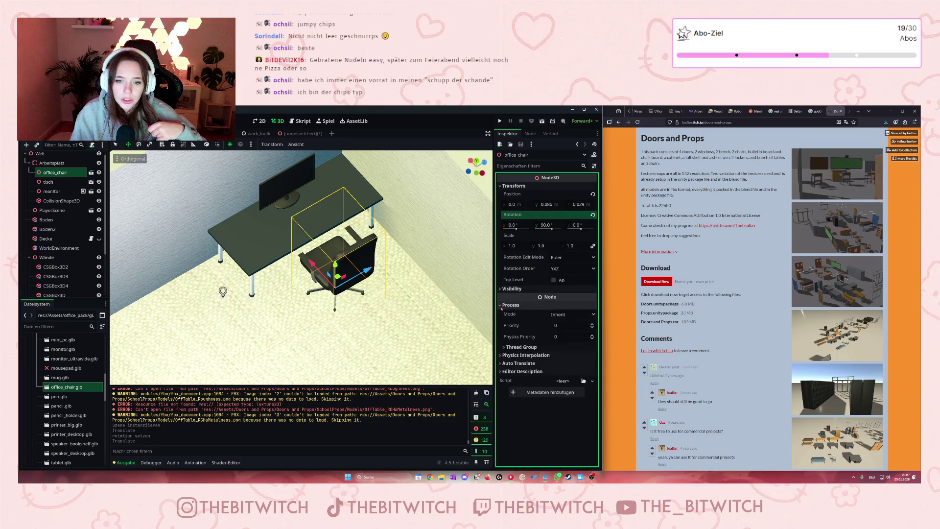
{"action": "left_click", "coordinate": [501, 355]}
{"action": "left_click", "coordinate": [501, 373]}
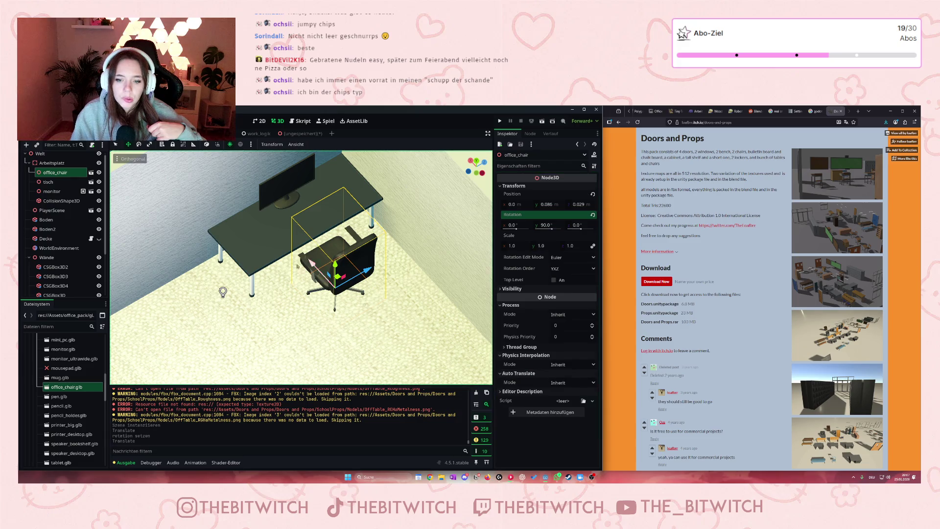
{"action": "left_click", "coordinate": [63, 172]}
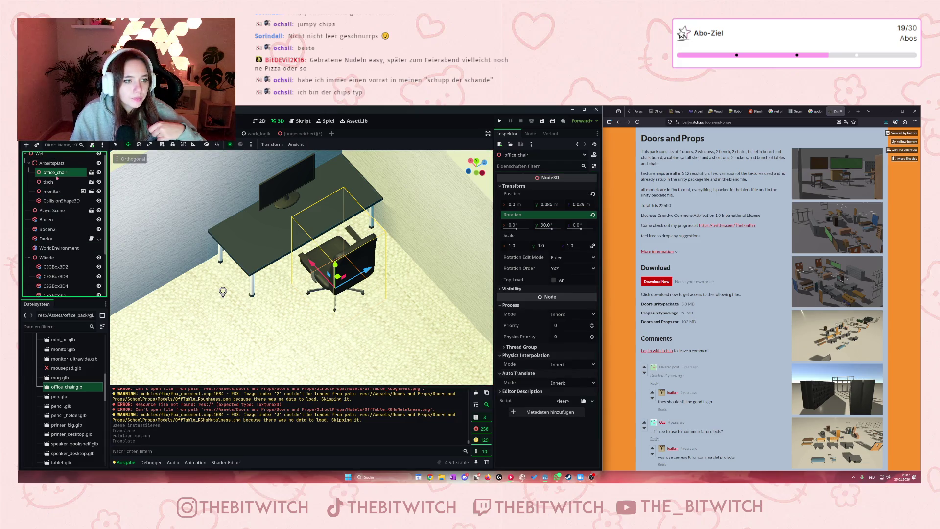
{"action": "left_click", "coordinate": [91, 173]}
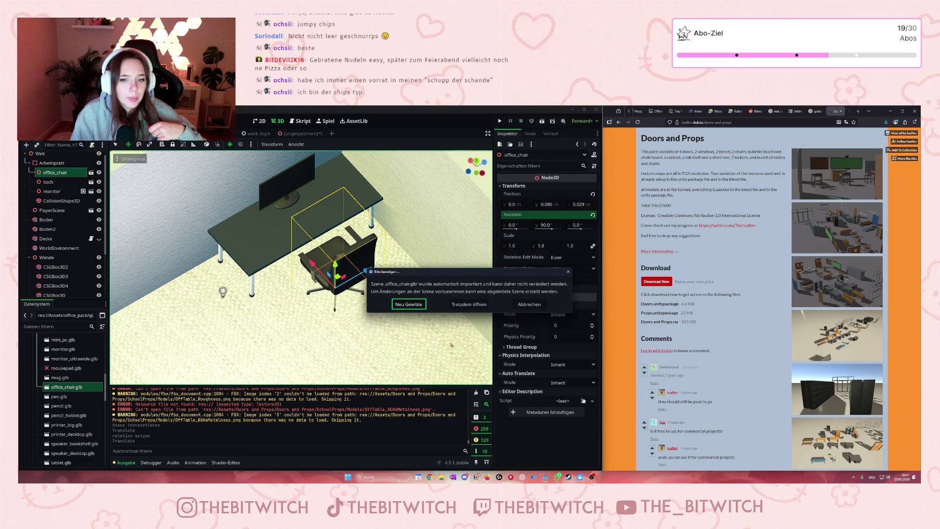
Open the chair as New Inherited, close the Office_chair and Door3 tabs, and reselect Arbeitsplatz
{"action": "left_click", "coordinate": [410, 320]}
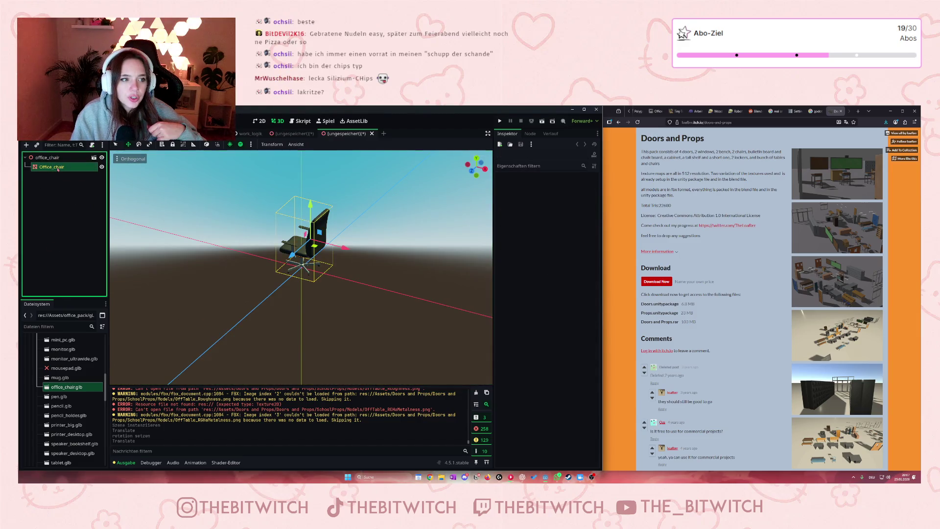
{"action": "left_click", "coordinate": [371, 133]}
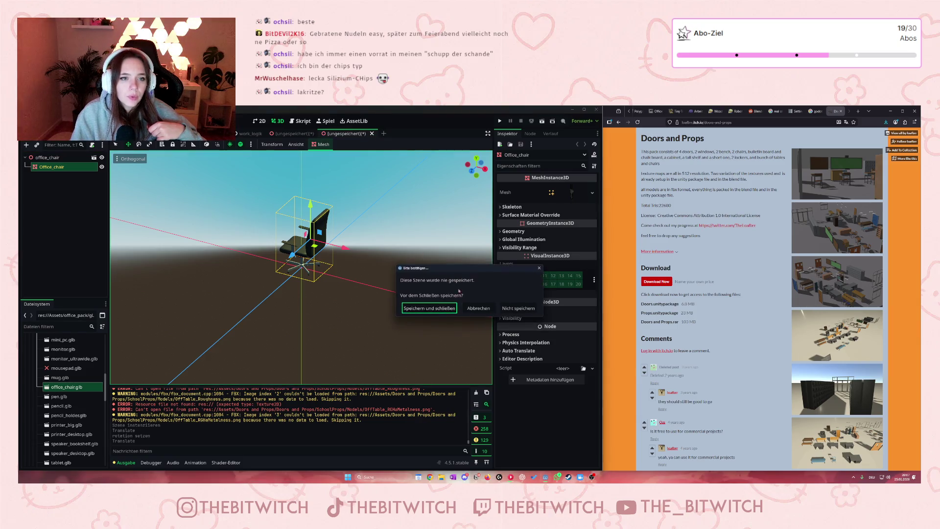
{"action": "left_click", "coordinate": [518, 308]}
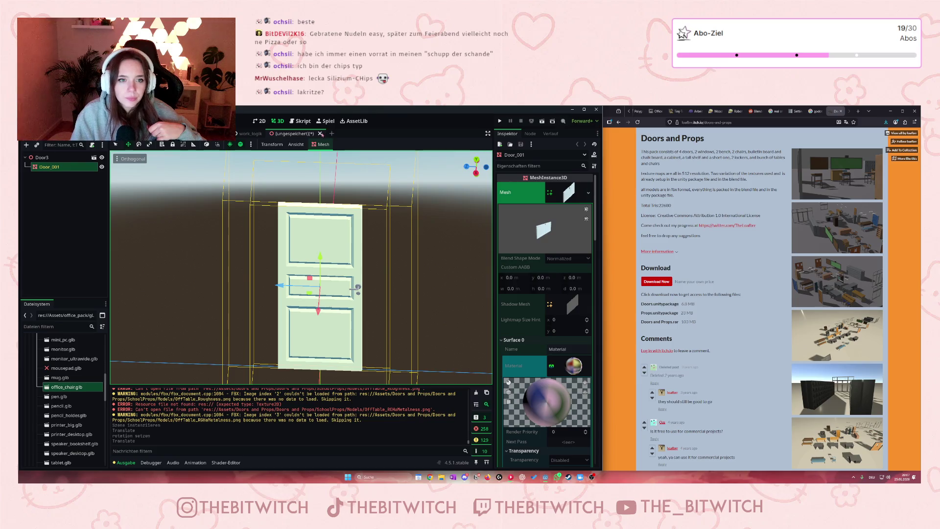
{"action": "left_click", "coordinate": [320, 133]}
{"action": "left_click", "coordinate": [519, 308]}
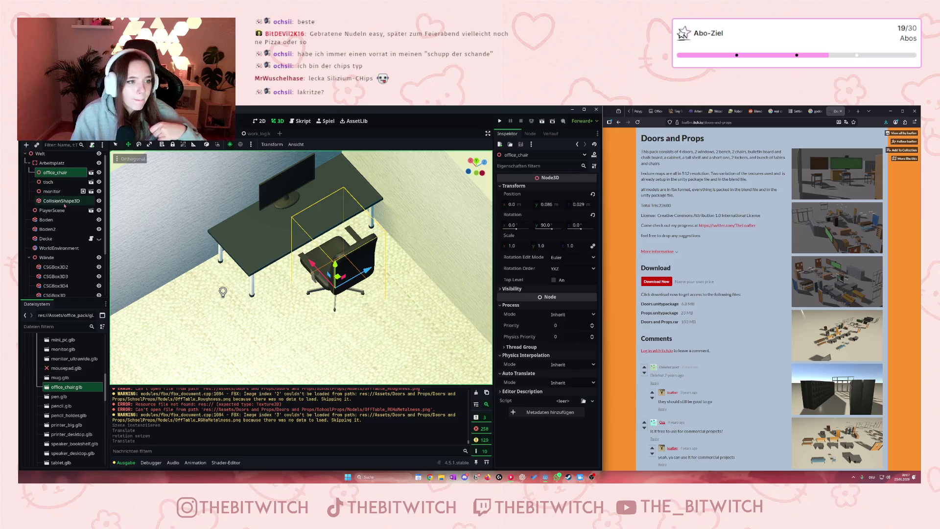
{"action": "left_click", "coordinate": [53, 165]}
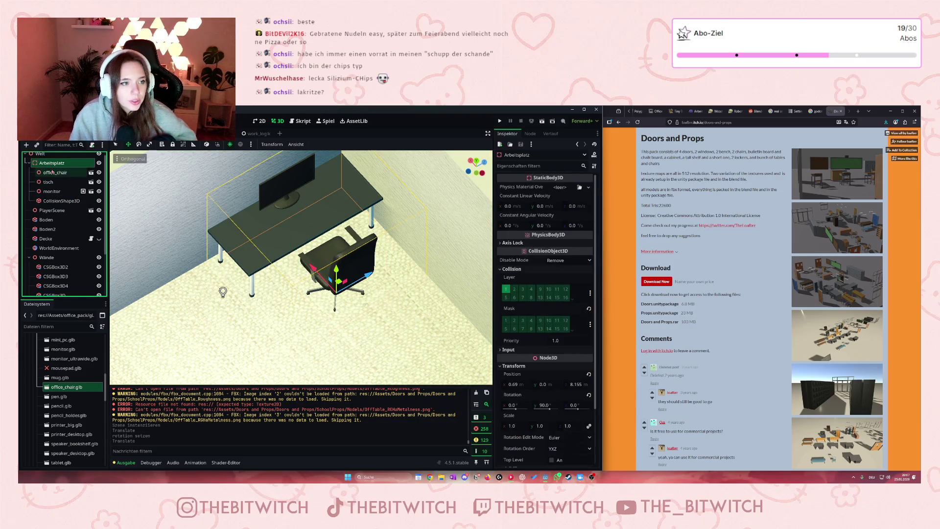
Add a CollisionShape3D child under Arbeitsplatz by searching 'coll' in Add Child Node
{"action": "right_click", "coordinate": [55, 166]}
{"action": "left_click", "coordinate": [89, 170]}
{"action": "type", "text": "coll"}
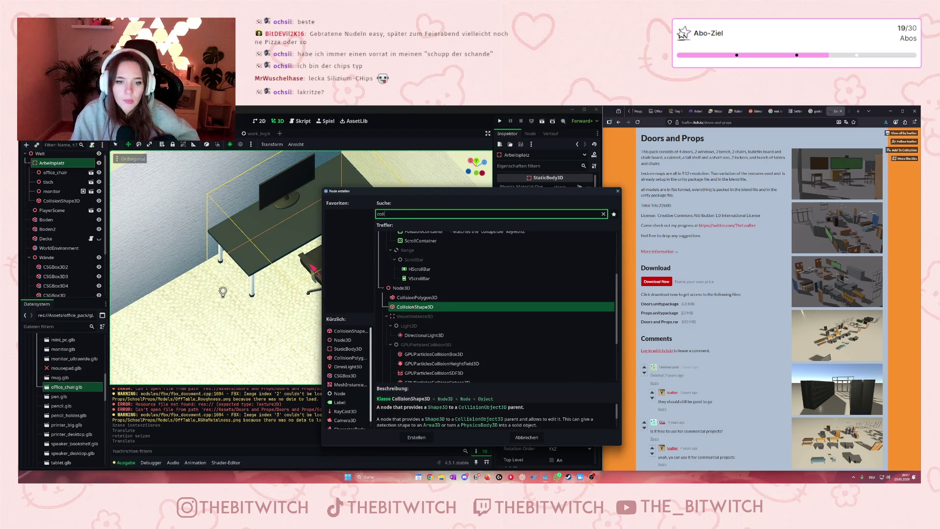
{"action": "key", "text": "Return"}
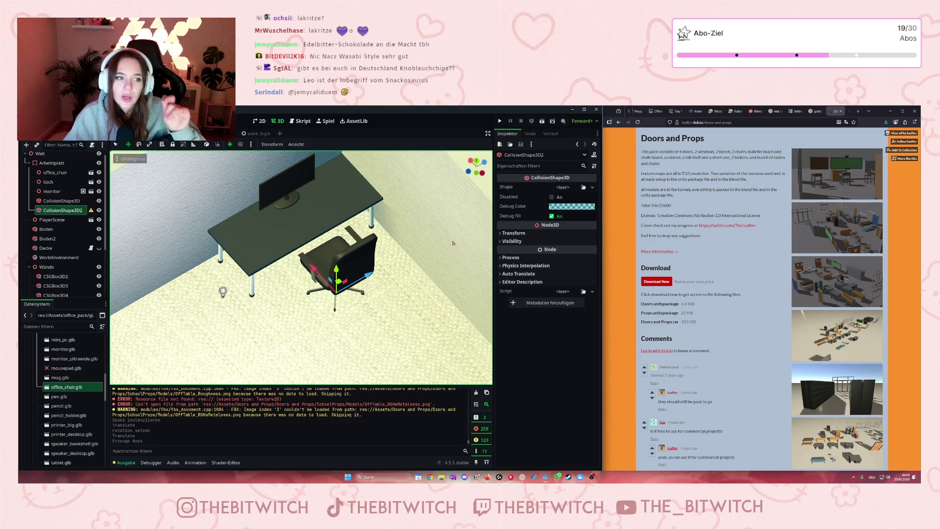
{"action": "scroll", "coordinate": [304, 227], "scroll_direction": "down", "scroll_amount": 10}
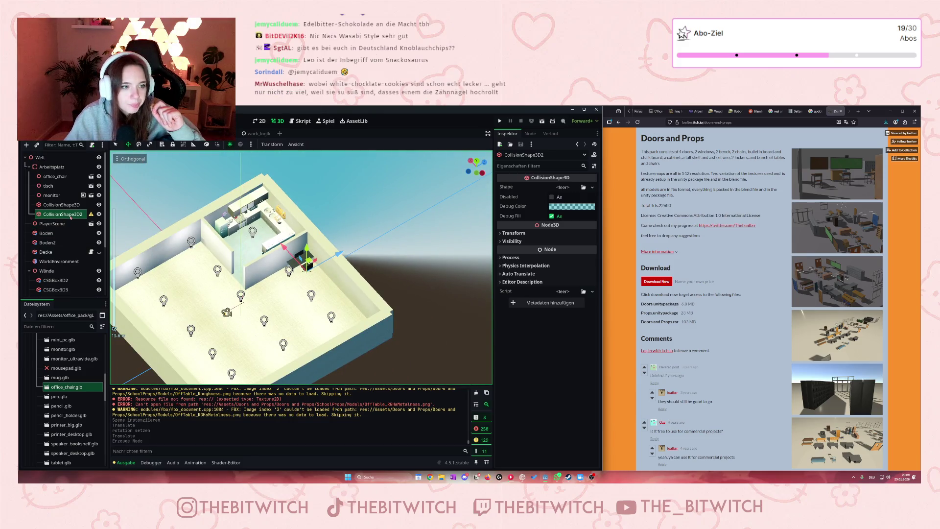
{"action": "left_click", "coordinate": [555, 186]}
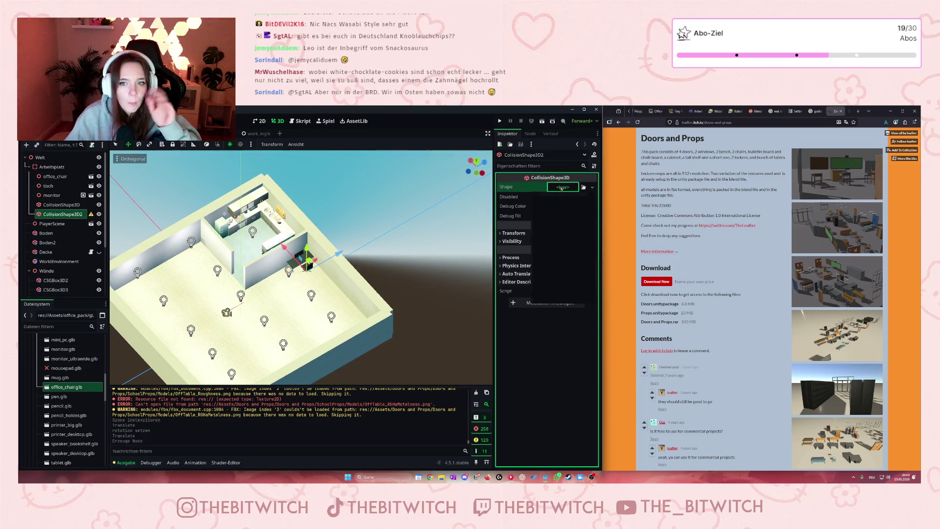
Assign a New BoxShape3D, then raise, widen and heighten the box to enclose the office chair
{"action": "left_click", "coordinate": [538, 224]}
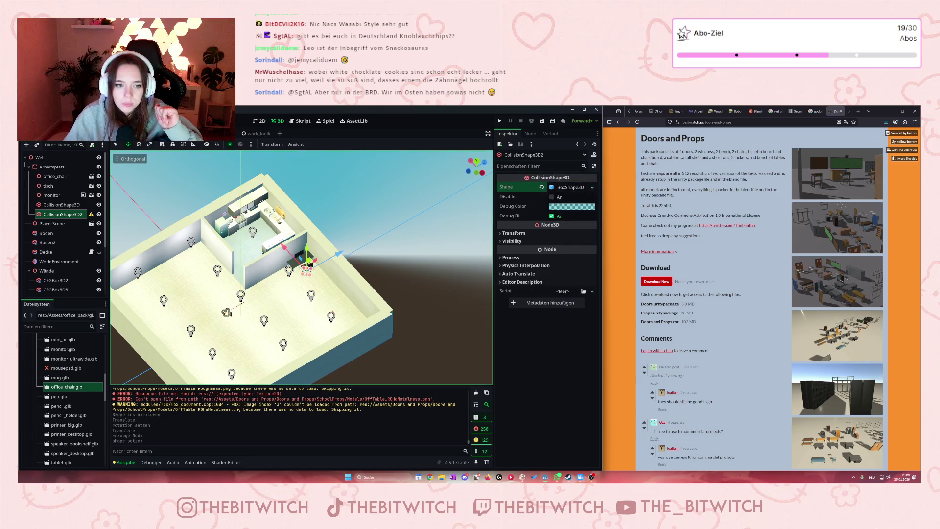
{"action": "key", "text": "f"}
{"action": "scroll", "coordinate": [301, 268], "scroll_direction": "up", "scroll_amount": 5}
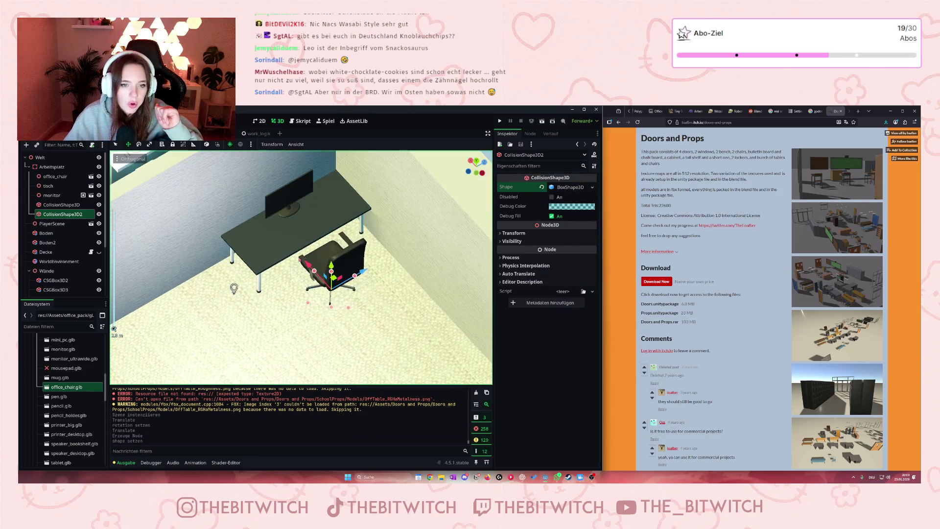
{"action": "mouse_move", "coordinate": [331, 270]}
{"action": "left_mouse_down"}
{"action": "mouse_move", "coordinate": [331, 228]}
{"action": "mouse_move", "coordinate": [332, 237]}
{"action": "left_mouse_up"}
{"action": "left_click_drag", "start_coordinate": [355, 248], "coordinate": [351, 281]}
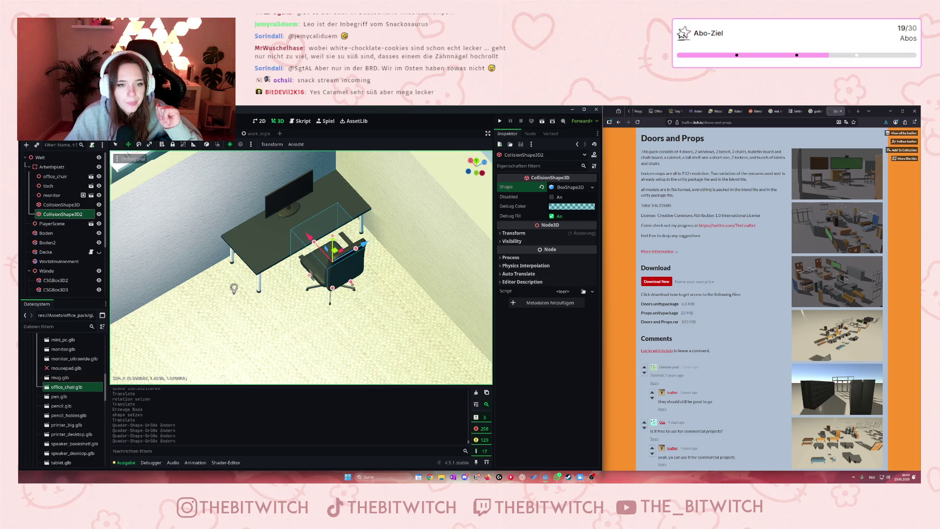
{"action": "left_click_drag", "start_coordinate": [332, 236], "coordinate": [363, 241]}
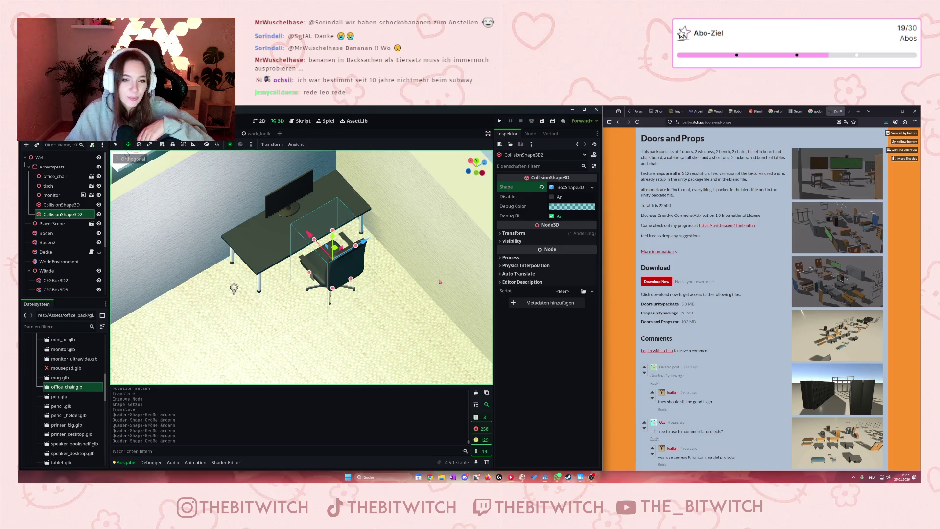
Try opening mousepad.glb, which fails to load with errors
{"action": "scroll", "coordinate": [430, 269], "scroll_direction": "down", "scroll_amount": 5}
{"action": "scroll", "coordinate": [349, 263], "scroll_direction": "up", "scroll_amount": 3}
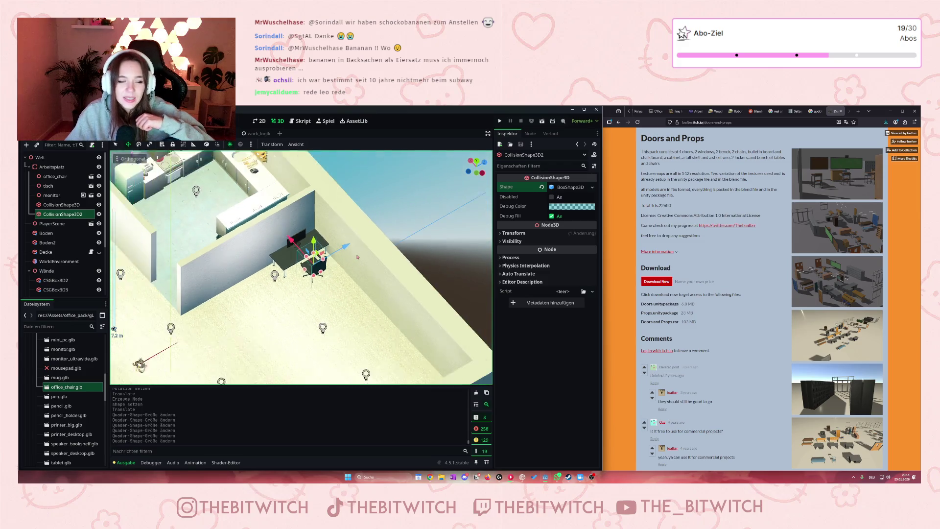
{"action": "scroll", "coordinate": [348, 262], "scroll_direction": "down", "scroll_amount": 2}
{"action": "scroll", "coordinate": [314, 254], "scroll_direction": "up", "scroll_amount": 4}
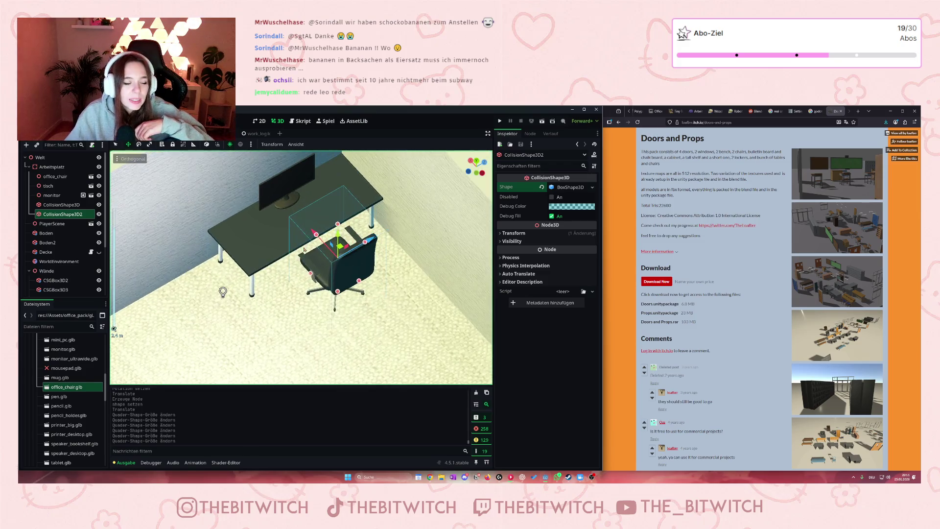
{"action": "left_click", "coordinate": [69, 369]}
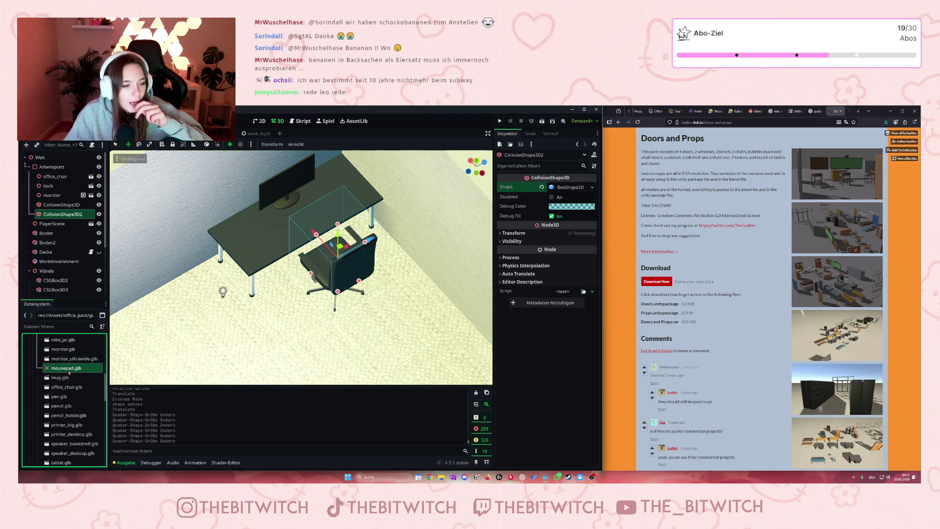
{"action": "double_click", "coordinate": [65, 369]}
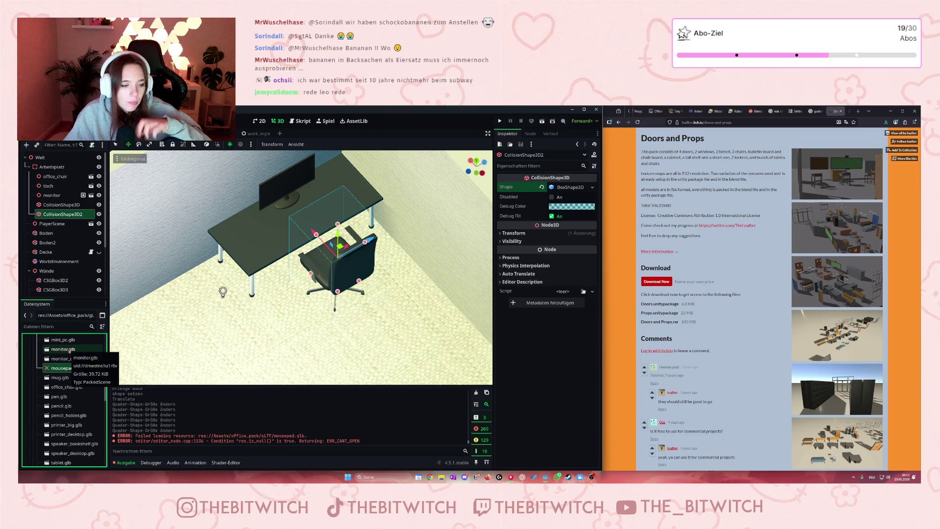
Open the Advanced Import Settings for mini_pc.glb to preview the Mini_PC model
{"action": "scroll", "coordinate": [82, 390], "scroll_direction": "up", "scroll_amount": 1}
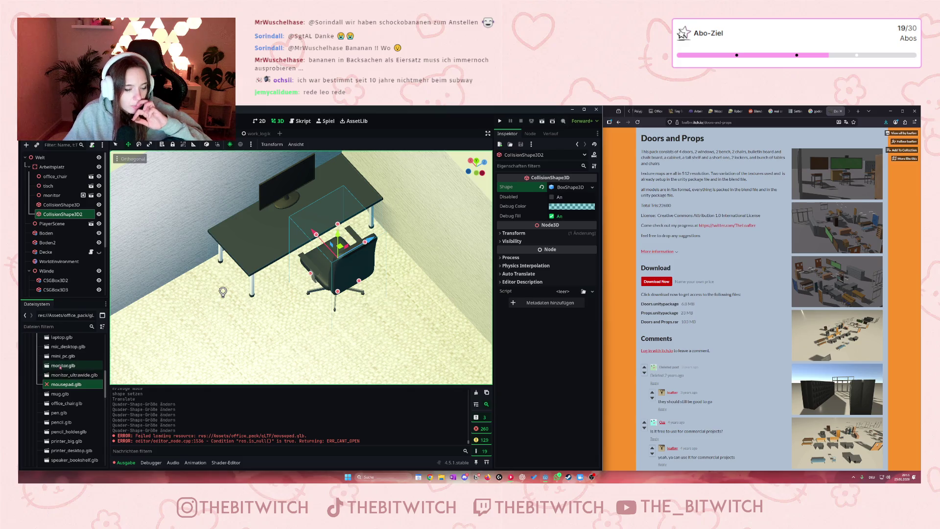
{"action": "scroll", "coordinate": [61, 362], "scroll_direction": "up", "scroll_amount": 1}
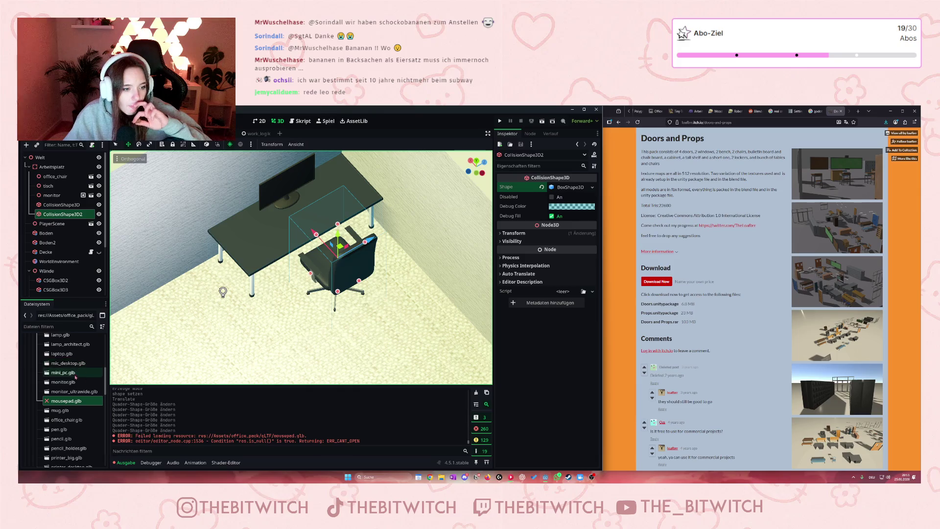
{"action": "double_click", "coordinate": [73, 373]}
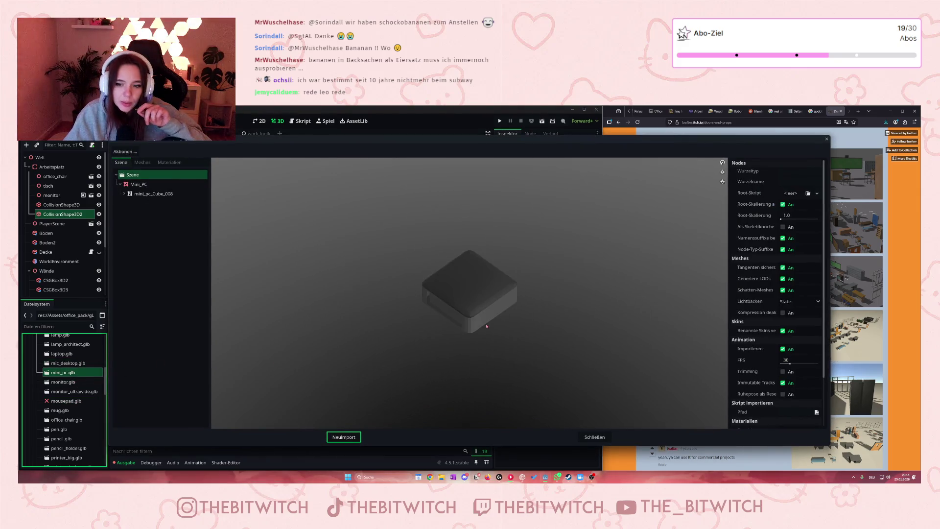
Reimport mini_pc.glb, add it under Arbeitsplatz, and move it from the chair onto the desk
{"action": "scroll", "coordinate": [486, 326], "scroll_direction": "up", "scroll_amount": 5}
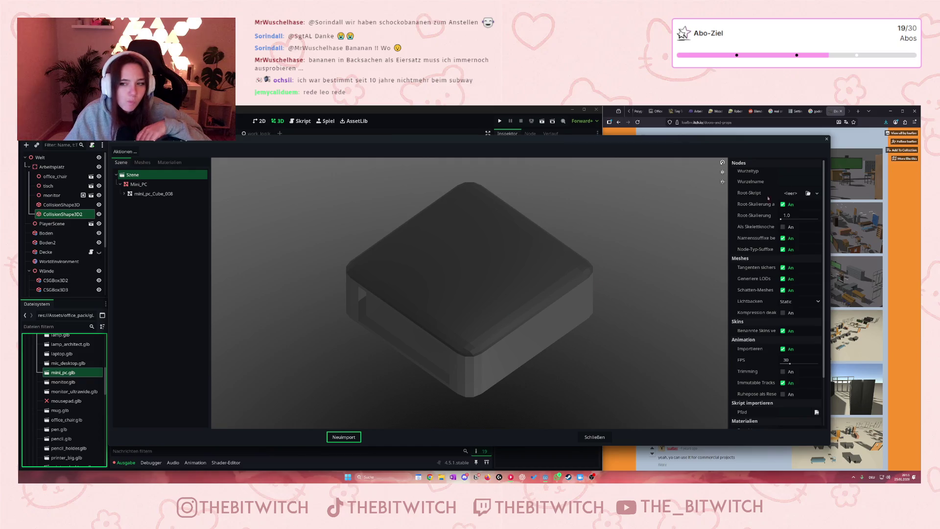
{"action": "left_click", "coordinate": [345, 437]}
{"action": "mouse_move", "coordinate": [64, 376]}
{"action": "left_mouse_down"}
{"action": "mouse_move", "coordinate": [68, 208]}
{"action": "mouse_move", "coordinate": [59, 171]}
{"action": "left_mouse_up"}
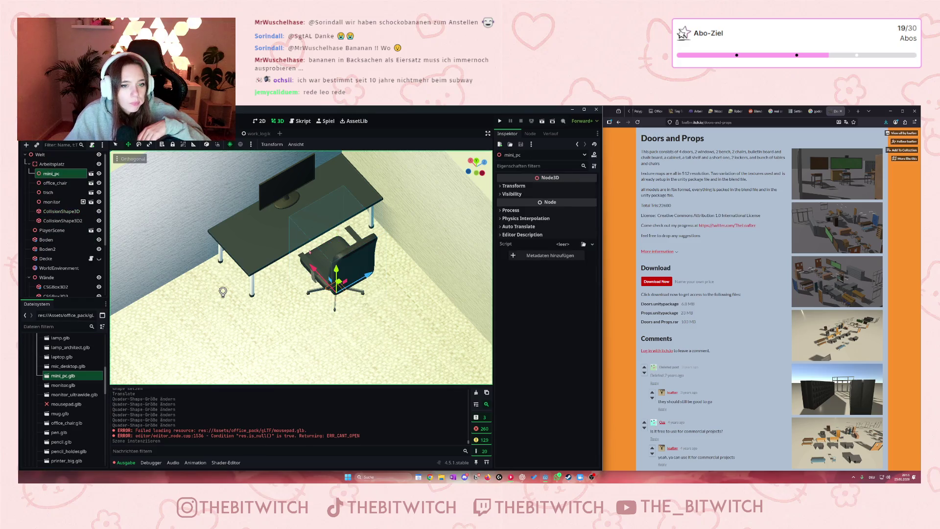
{"action": "scroll", "coordinate": [309, 252], "scroll_direction": "down", "scroll_amount": 5}
{"action": "scroll", "coordinate": [338, 251], "scroll_direction": "up", "scroll_amount": 5}
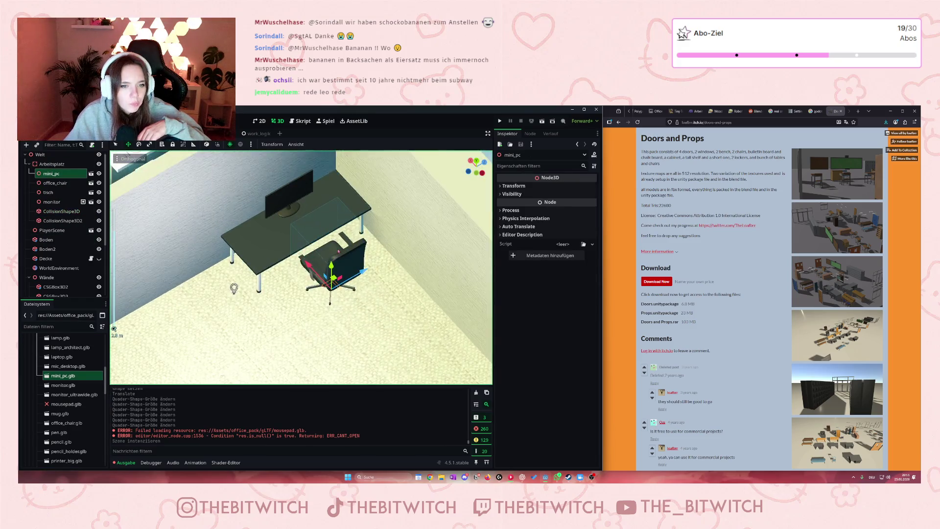
{"action": "scroll", "coordinate": [338, 251], "scroll_direction": "up", "scroll_amount": 5}
{"action": "scroll", "coordinate": [338, 251], "scroll_direction": "down", "scroll_amount": 4}
{"action": "mouse_move", "coordinate": [338, 273]}
{"action": "left_mouse_down"}
{"action": "mouse_move", "coordinate": [334, 215]}
{"action": "mouse_move", "coordinate": [315, 192]}
{"action": "mouse_move", "coordinate": [327, 184]}
{"action": "left_mouse_up"}
{"action": "scroll", "coordinate": [356, 181], "scroll_direction": "up", "scroll_amount": 2}
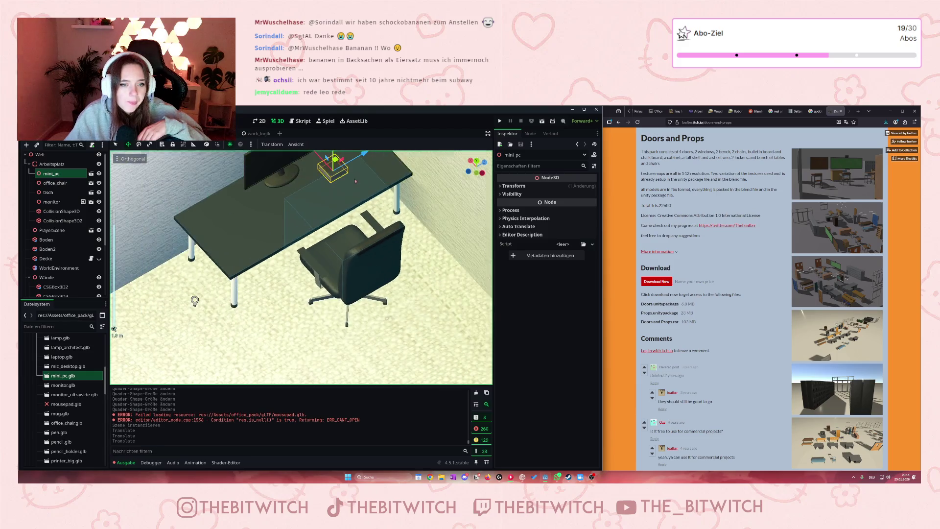
{"action": "scroll", "coordinate": [356, 181], "scroll_direction": "up", "scroll_amount": 5}
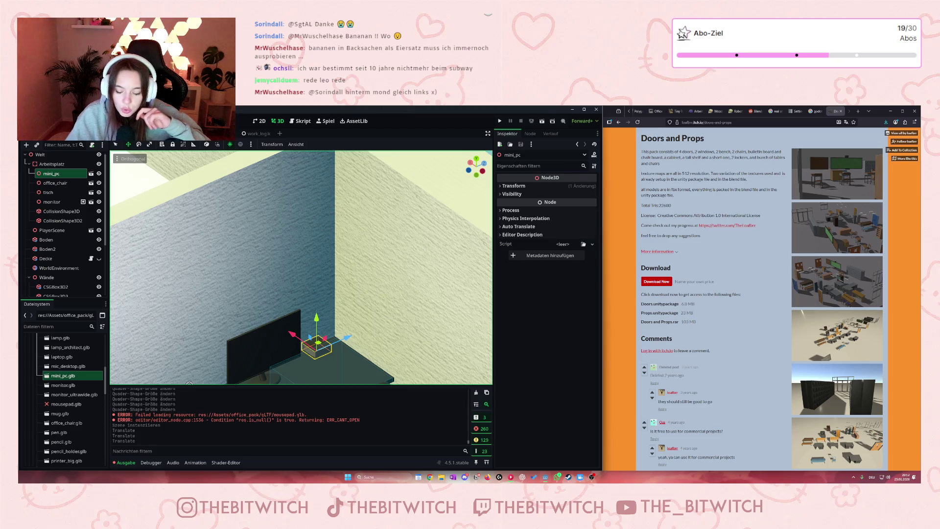
{"action": "left_click", "coordinate": [857, 111]}
{"action": "type", "text": "kuhbonbon"}
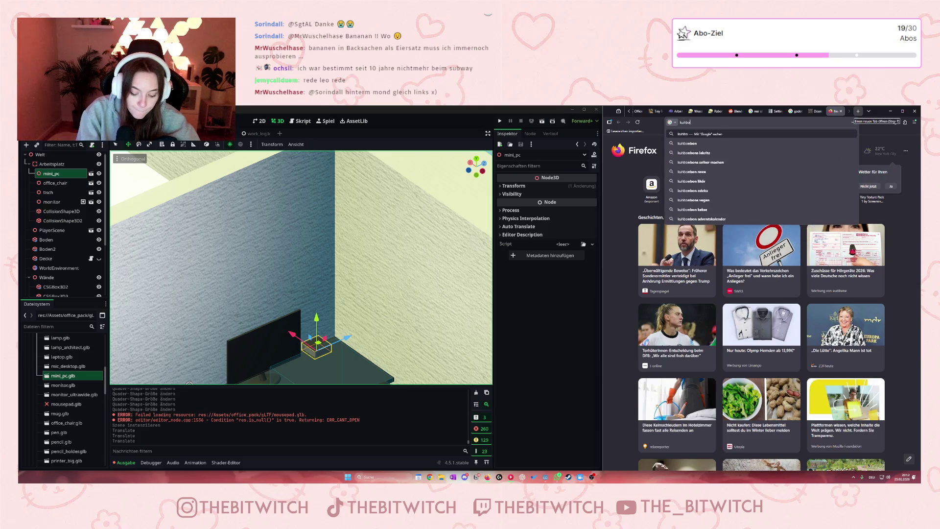
{"action": "key", "text": "Return"}
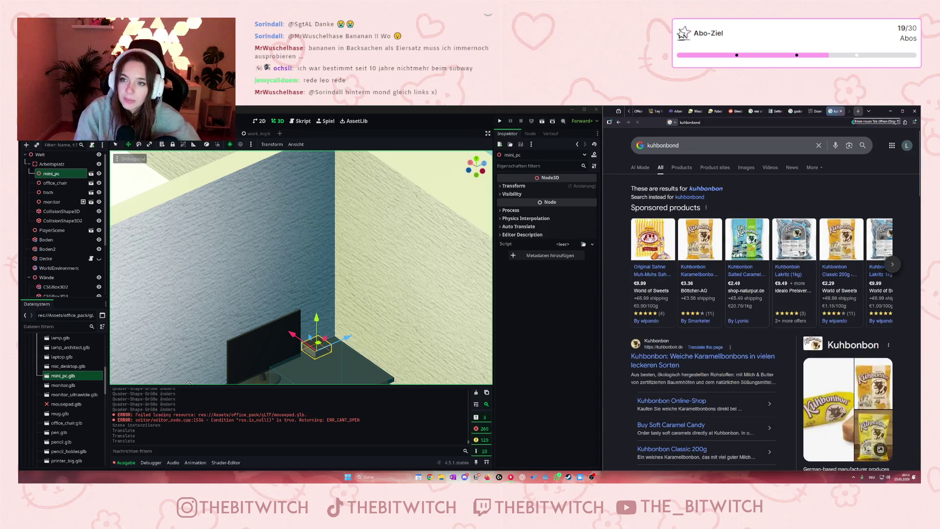
{"action": "mouse_move", "coordinate": [653, 240]}
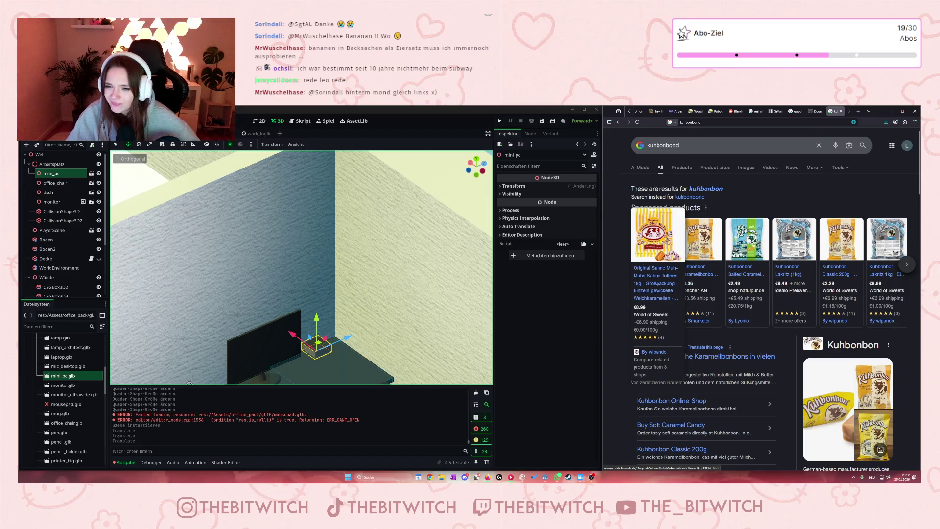
{"action": "mouse_move", "coordinate": [747, 240]}
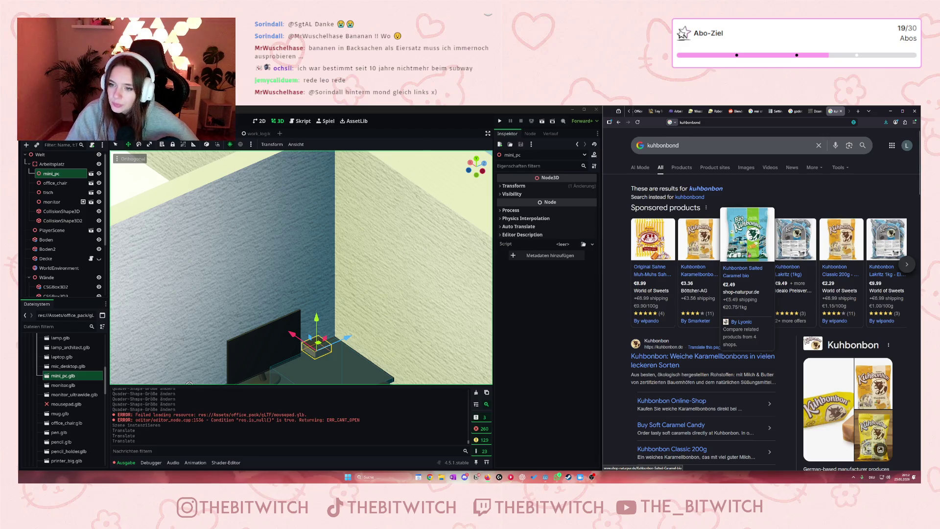
{"action": "mouse_move", "coordinate": [658, 279]}
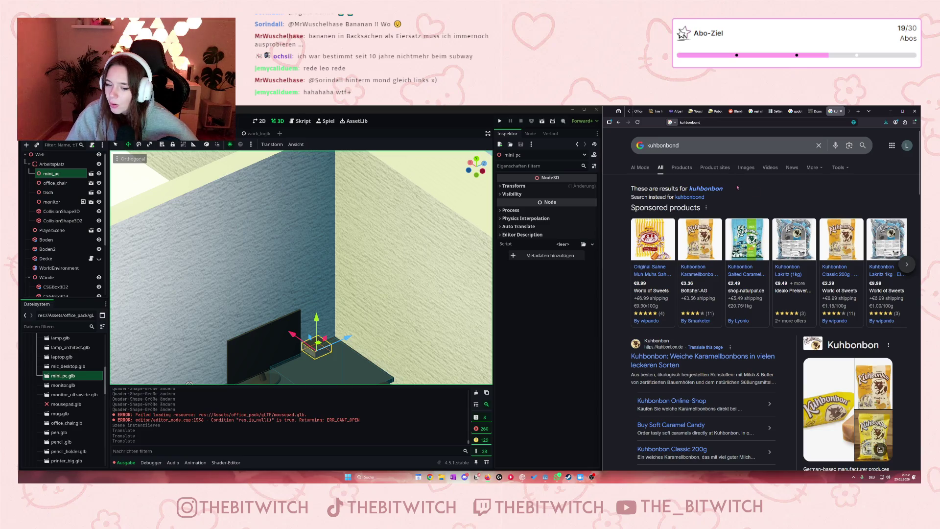
{"action": "left_click", "coordinate": [841, 111]}
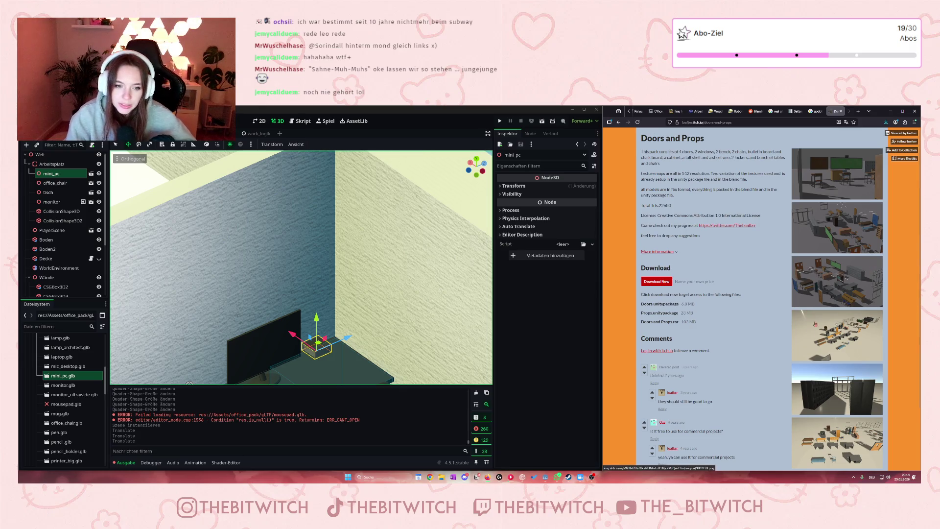
Orbit around the desk and slide the mini PC along the desk's depth toward the wall
{"action": "scroll", "coordinate": [266, 343], "scroll_direction": "down", "scroll_amount": 2}
{"action": "left_click_drag", "start_coordinate": [266, 343], "coordinate": [336, 251]}
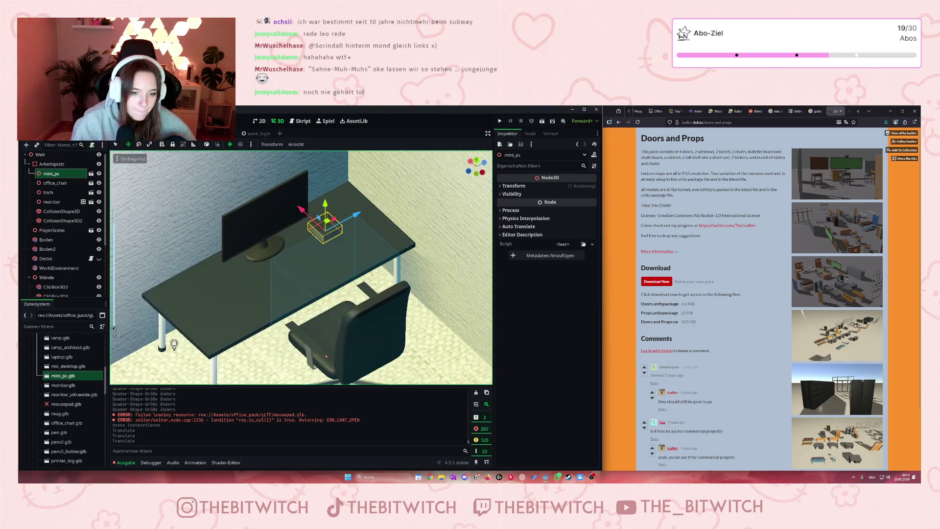
{"action": "left_click_drag", "start_coordinate": [357, 219], "coordinate": [366, 216]}
{"action": "scroll", "coordinate": [366, 216], "scroll_direction": "up", "scroll_amount": 5}
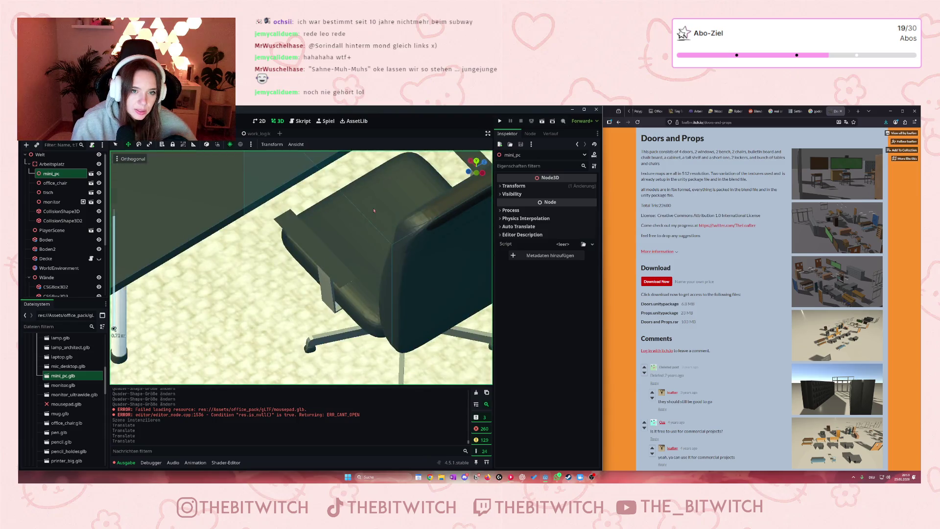
{"action": "scroll", "coordinate": [376, 207], "scroll_direction": "down", "scroll_amount": 4}
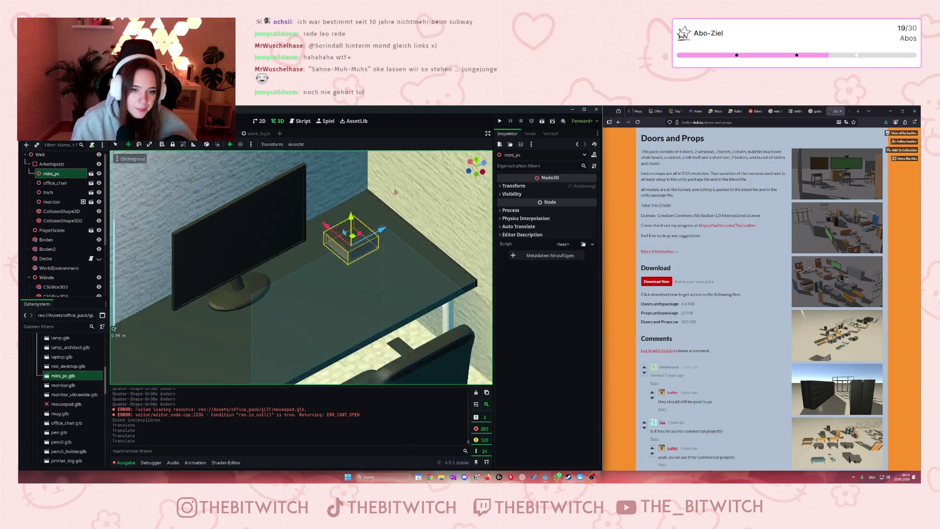
{"action": "scroll", "coordinate": [393, 191], "scroll_direction": "up", "scroll_amount": 3}
Adjust the mini PC's height so it rests on the desktop behind the monitor
{"action": "mouse_move", "coordinate": [394, 201]}
{"action": "left_mouse_down"}
{"action": "mouse_move", "coordinate": [397, 379]}
{"action": "mouse_move", "coordinate": [397, 215]}
{"action": "mouse_move", "coordinate": [397, 270]}
{"action": "left_mouse_up"}
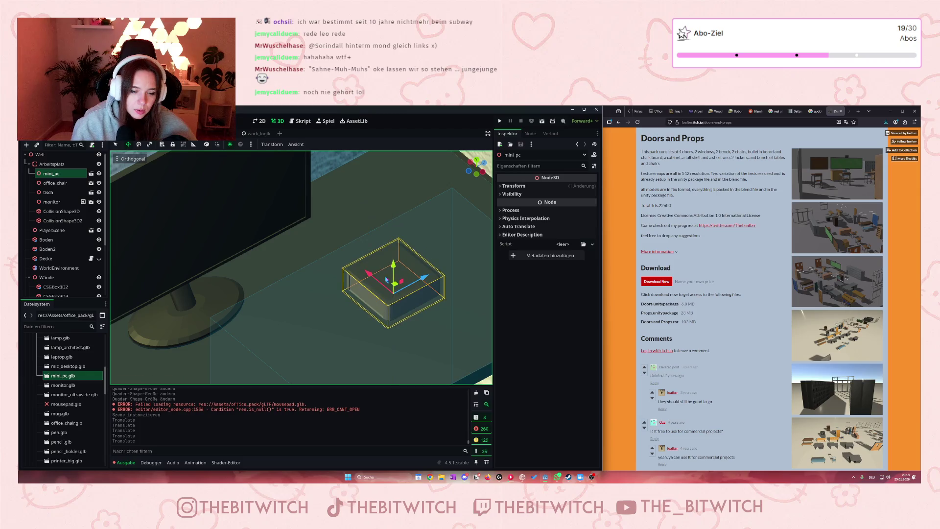
{"action": "scroll", "coordinate": [367, 281], "scroll_direction": "down", "scroll_amount": 5}
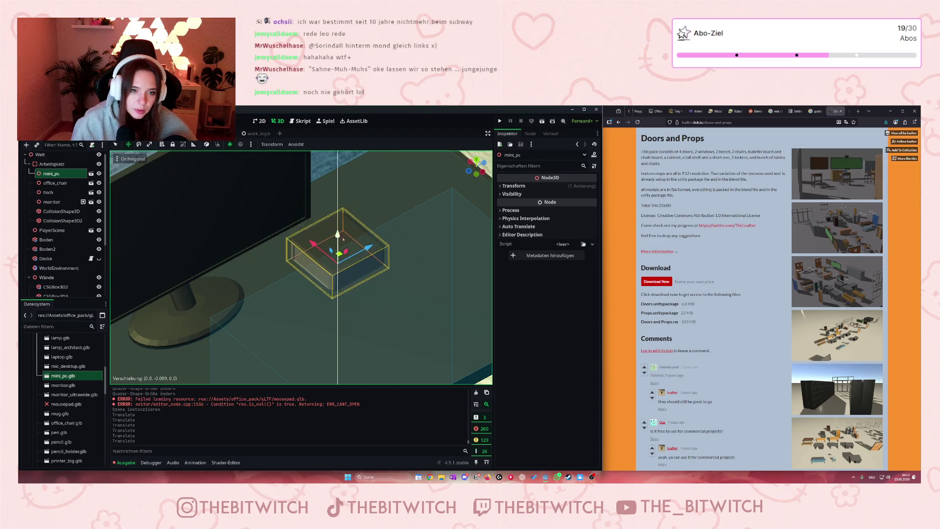
{"action": "scroll", "coordinate": [345, 276], "scroll_direction": "up", "scroll_amount": 5}
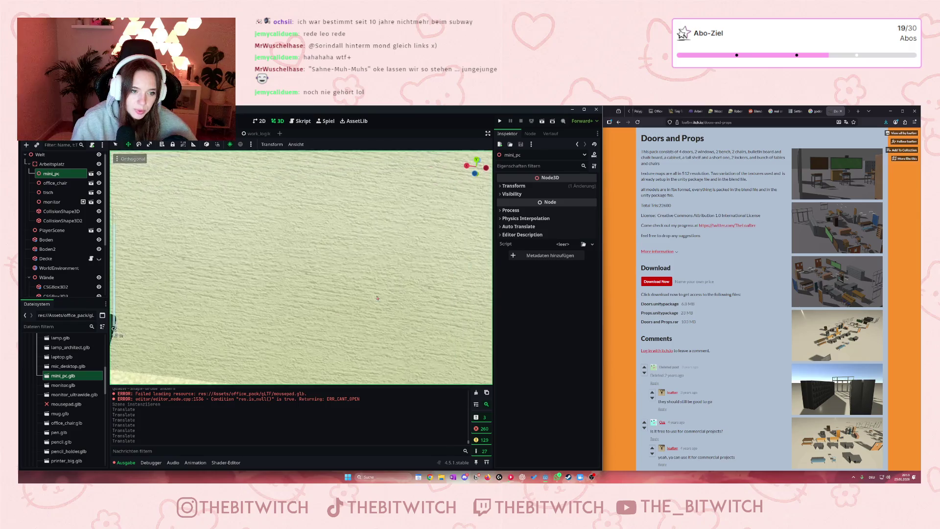
{"action": "scroll", "coordinate": [368, 300], "scroll_direction": "down", "scroll_amount": 5}
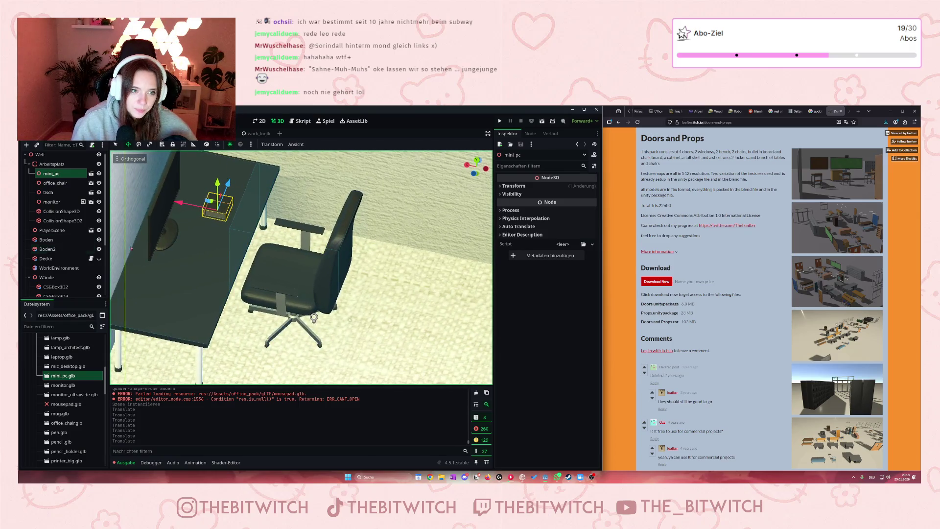
{"action": "scroll", "coordinate": [299, 258], "scroll_direction": "up", "scroll_amount": 2}
{"action": "mouse_move", "coordinate": [356, 215]}
{"action": "left_mouse_down"}
{"action": "mouse_move", "coordinate": [359, 245]}
{"action": "mouse_move", "coordinate": [368, 196]}
{"action": "left_mouse_up"}
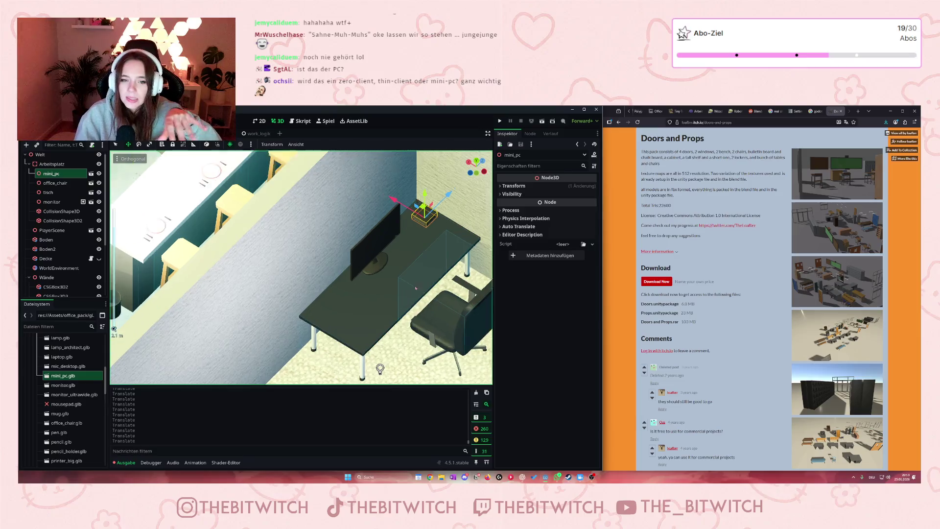
{"action": "scroll", "coordinate": [294, 293], "scroll_direction": "up", "scroll_amount": 3}
{"action": "scroll", "coordinate": [245, 318], "scroll_direction": "down", "scroll_amount": 3}
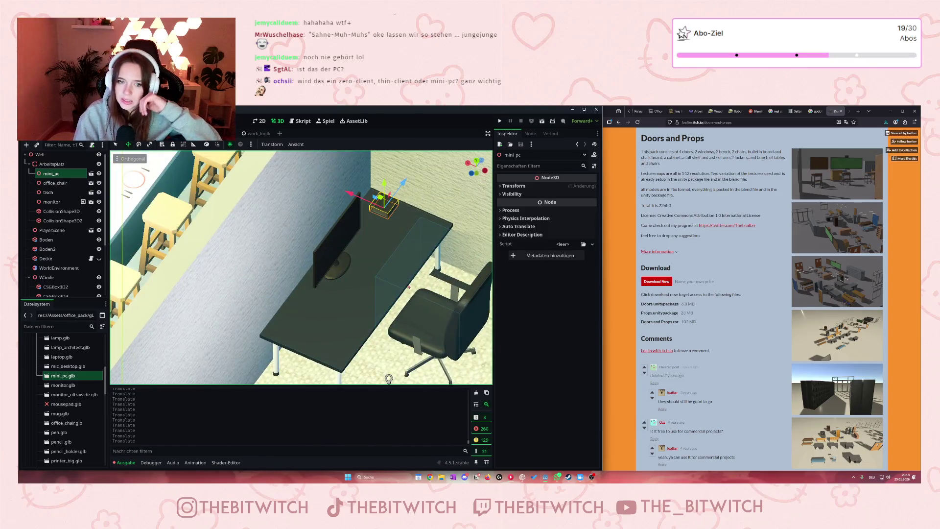
{"action": "left_click", "coordinate": [60, 413]}
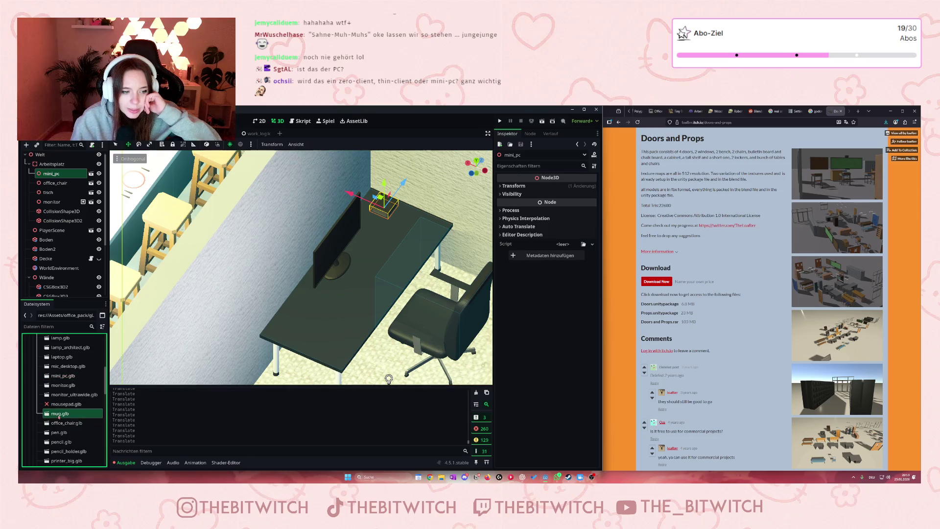
{"action": "scroll", "coordinate": [69, 431], "scroll_direction": "down", "scroll_amount": 3}
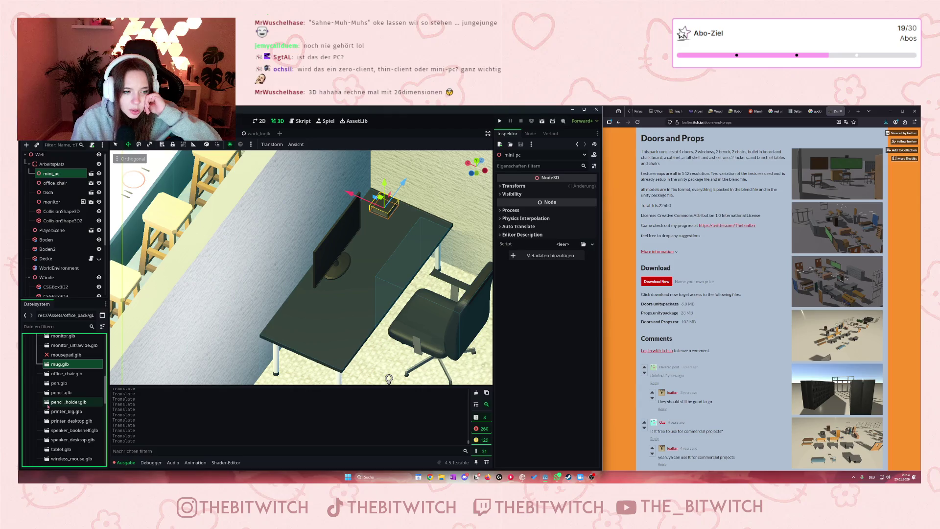
{"action": "scroll", "coordinate": [61, 411], "scroll_direction": "down", "scroll_amount": 3}
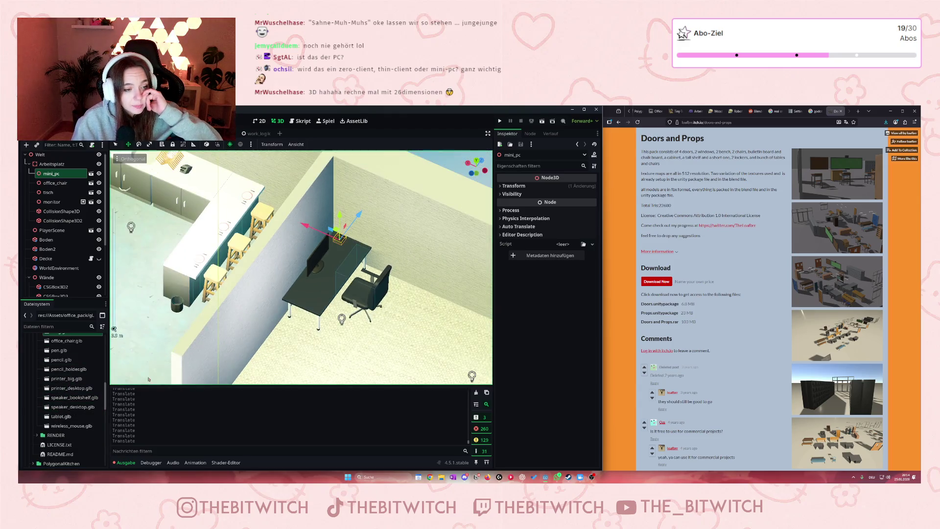
Reimport printer_big.glb and add it to the scene under PlayerScene
{"action": "left_click", "coordinate": [70, 379]}
{"action": "double_click", "coordinate": [68, 379]}
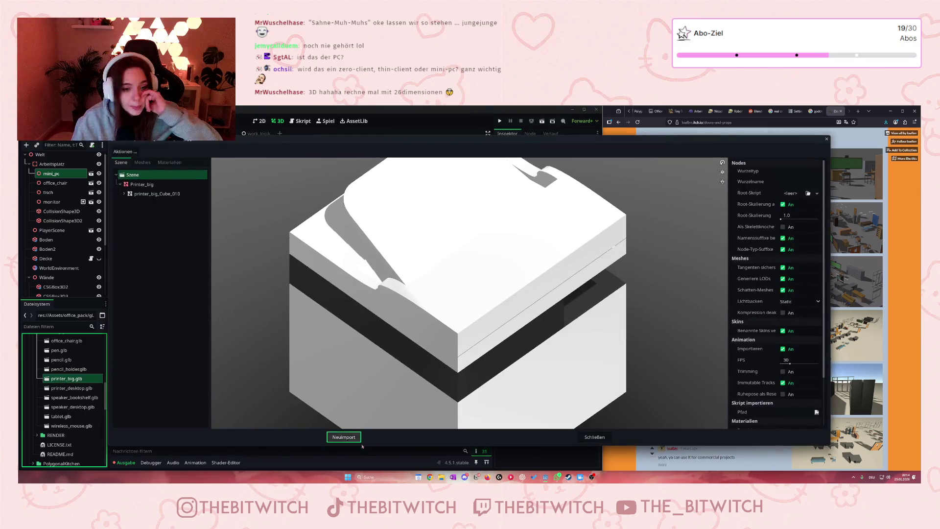
{"action": "left_click", "coordinate": [343, 437]}
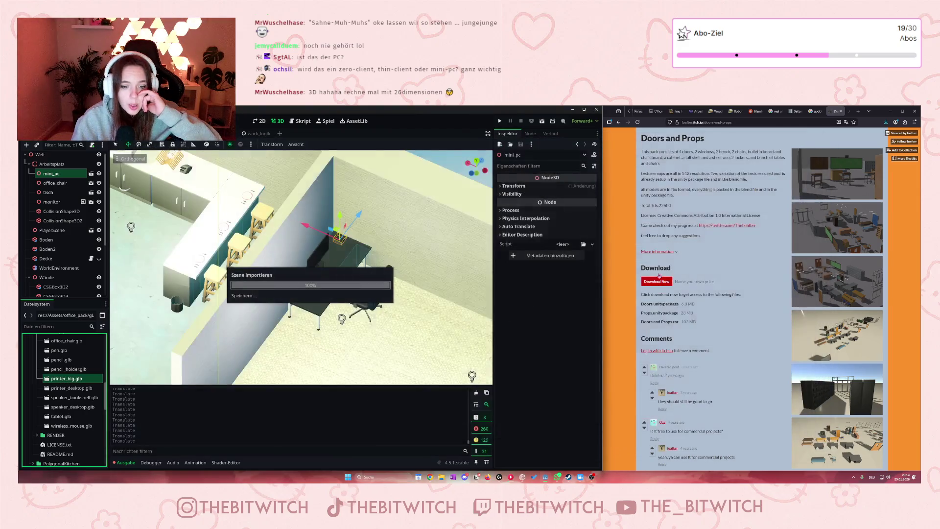
{"action": "left_click_drag", "start_coordinate": [67, 383], "coordinate": [43, 238]}
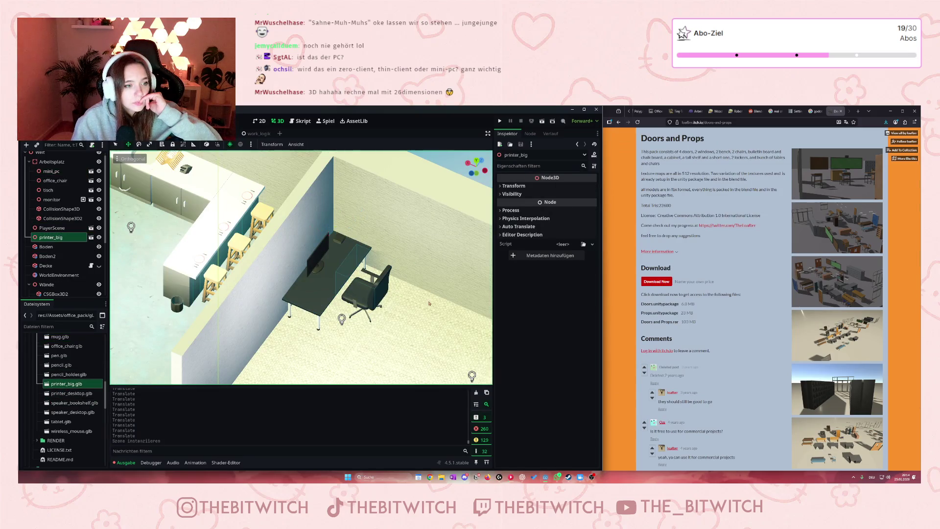
From a top-down view, slide the printer along its Z axis into place in the room
{"action": "scroll", "coordinate": [312, 355], "scroll_direction": "down", "scroll_amount": 5}
{"action": "left_click_drag", "start_coordinate": [312, 354], "coordinate": [244, 298]}
{"action": "scroll", "coordinate": [244, 297], "scroll_direction": "up", "scroll_amount": 2}
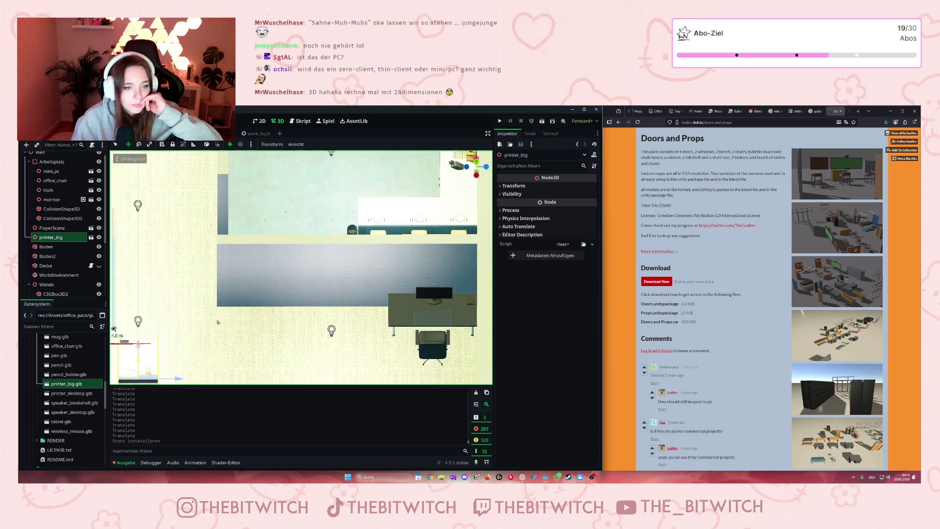
{"action": "left_click_drag", "start_coordinate": [238, 339], "coordinate": [262, 339]}
{"action": "scroll", "coordinate": [268, 314], "scroll_direction": "up", "scroll_amount": 2}
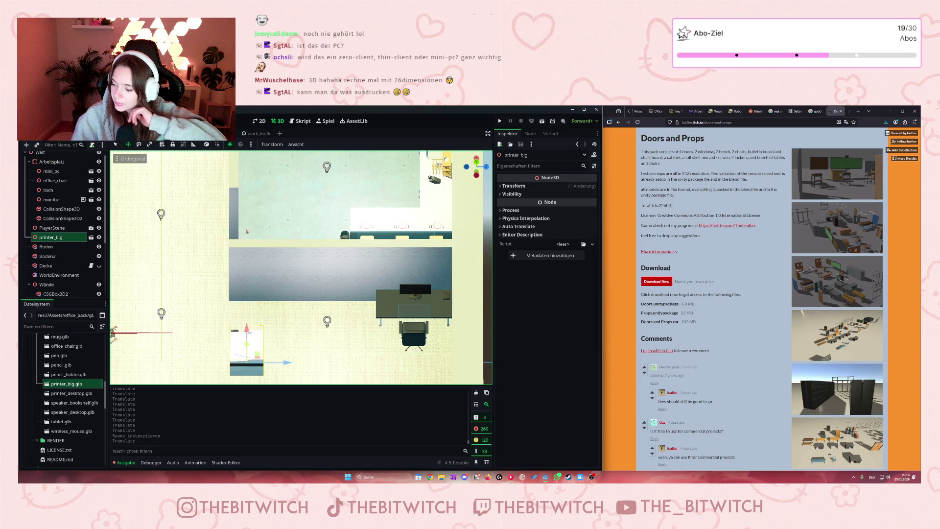
Save and run the scene, walk past the printer, desk, door and kitchen, then stop the game
{"action": "left_click", "coordinate": [499, 121]}
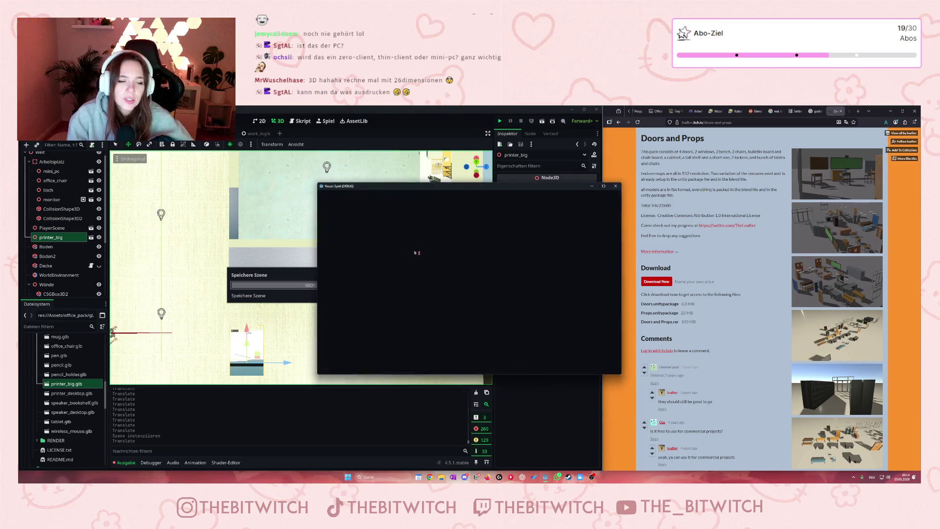
{"action": "key", "text": "w"}
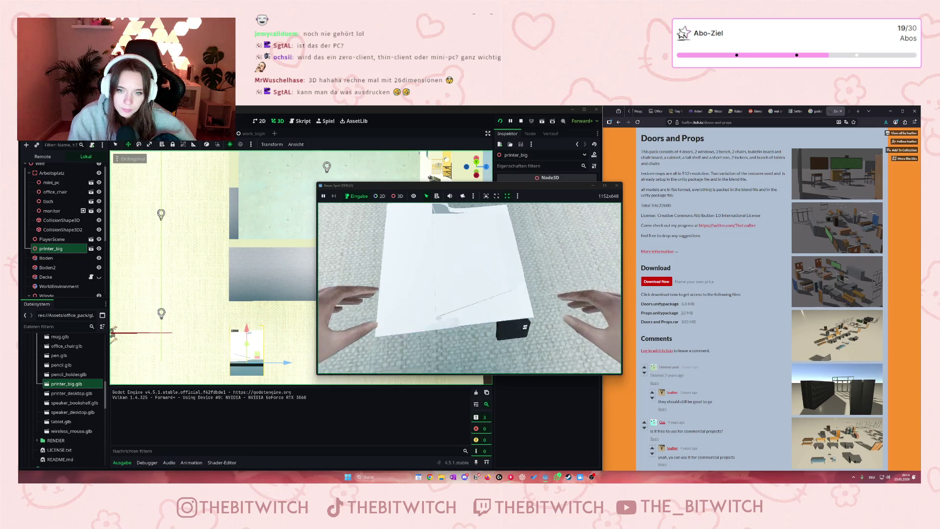
{"action": "key", "text": "s"}
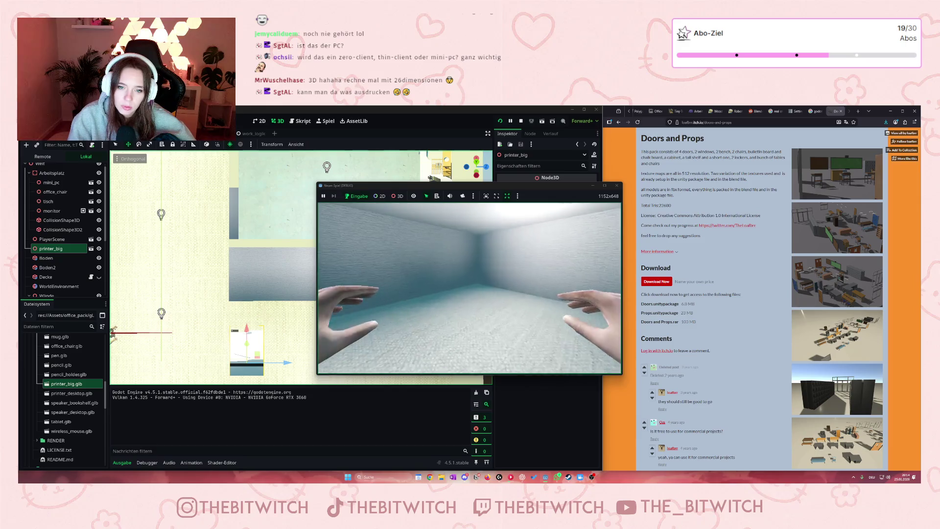
{"action": "key", "text": "e"}
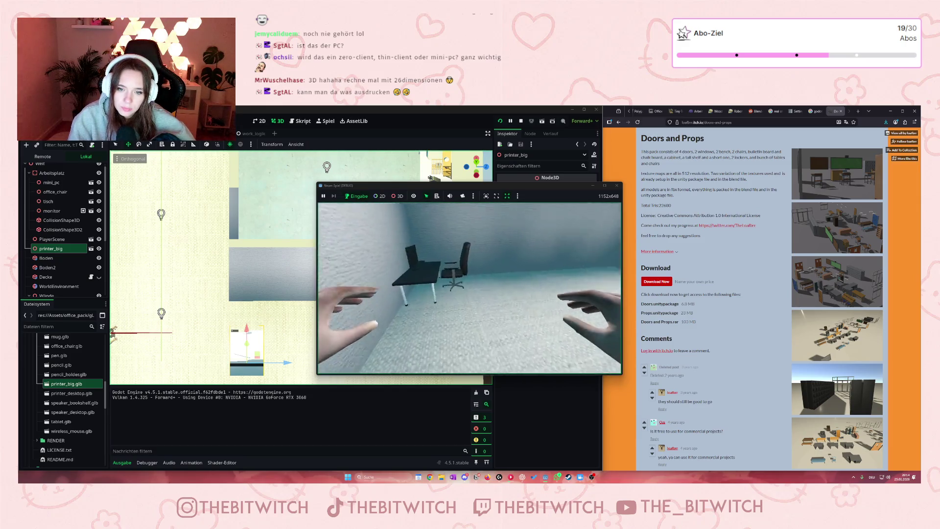
{"action": "key", "text": "w"}
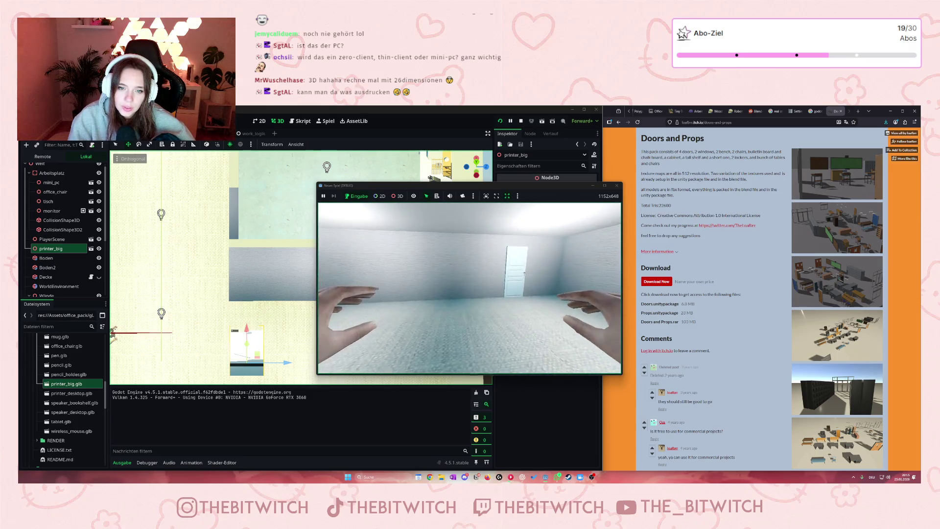
{"action": "key", "text": "w"}
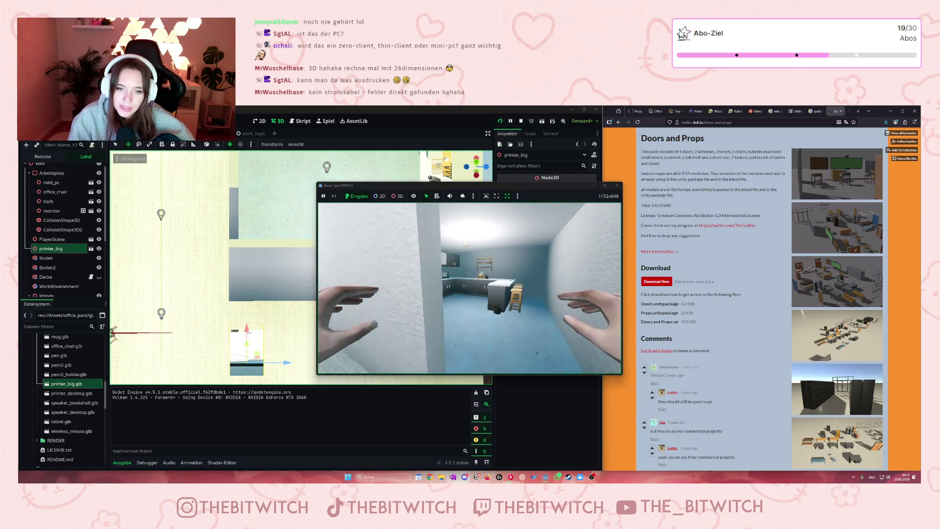
{"action": "key", "text": "w"}
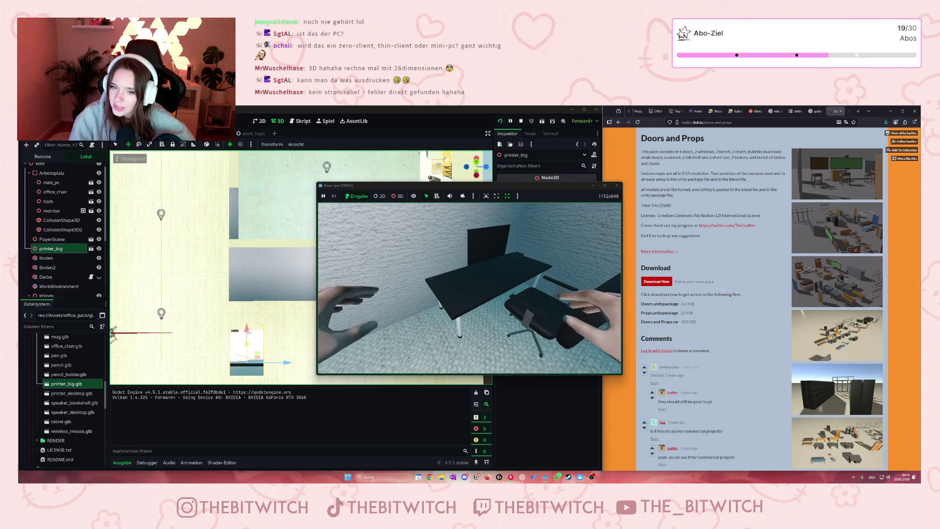
{"action": "key", "text": "s"}
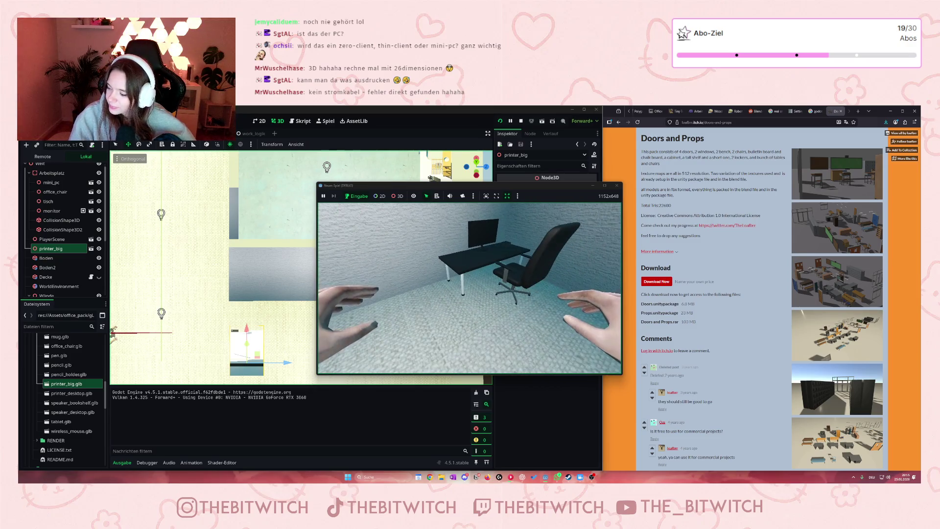
{"action": "key", "text": "w"}
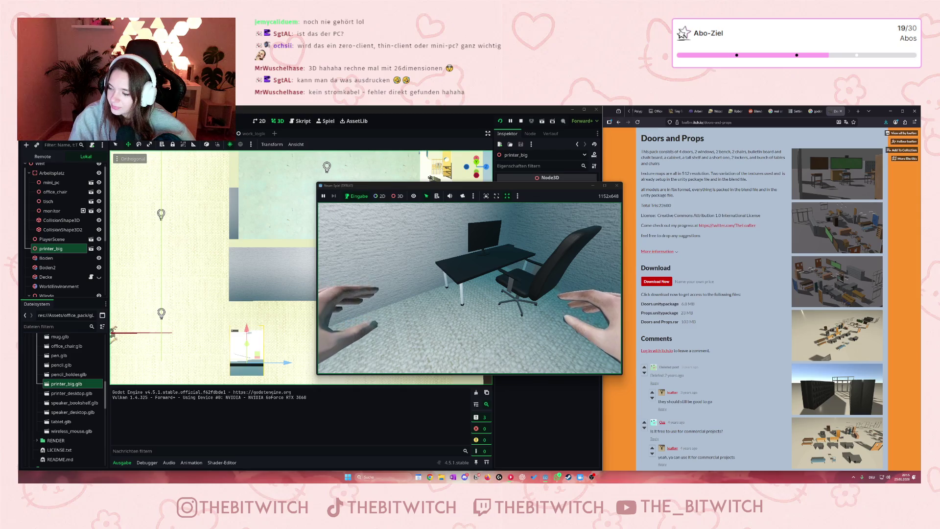
{"action": "left_click", "coordinate": [617, 185]}
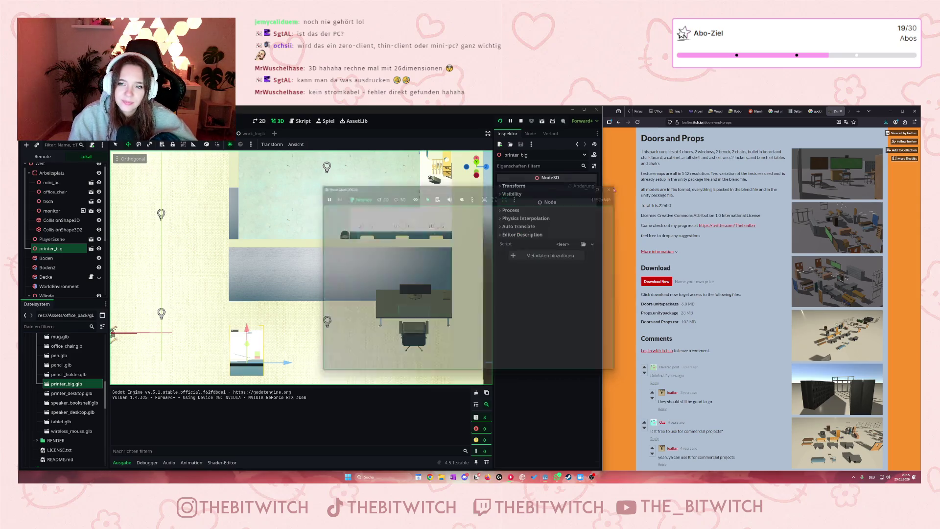
Tilt the view over the floor and duplicate a wall as CSGBox3D7 under Chefbüro
{"action": "scroll", "coordinate": [441, 341], "scroll_direction": "up", "scroll_amount": 3}
{"action": "left_click_drag", "start_coordinate": [113, 328], "coordinate": [113, 328]}
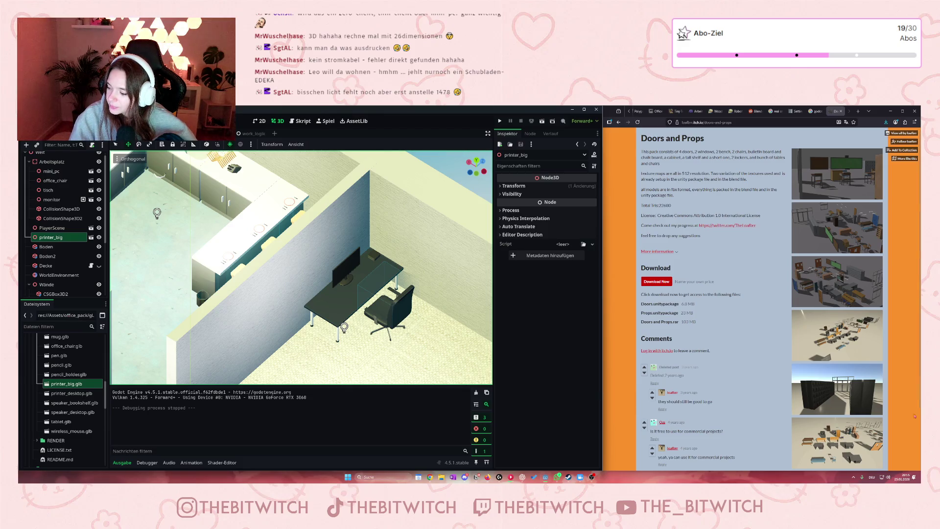
{"action": "scroll", "coordinate": [352, 333], "scroll_direction": "down", "scroll_amount": 3}
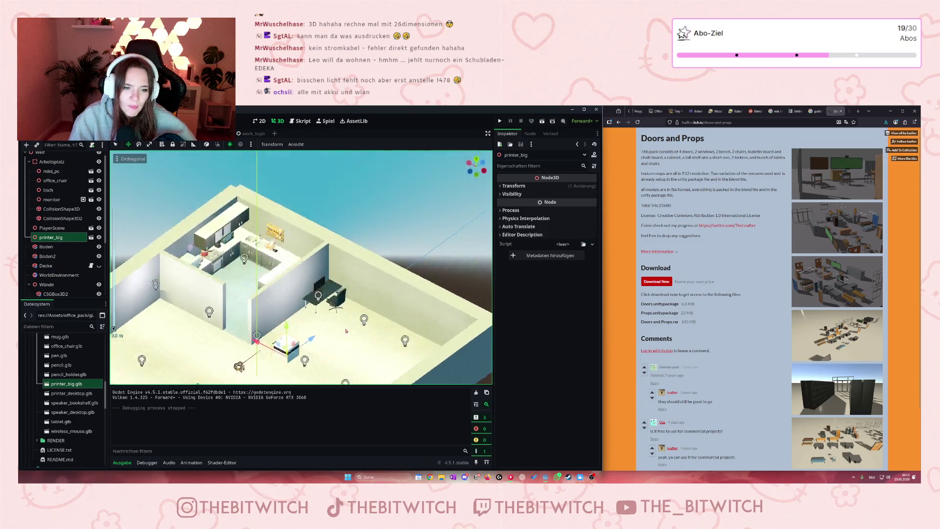
{"action": "left_click_drag", "start_coordinate": [476, 167], "coordinate": [477, 162]}
{"action": "key", "text": "ctrl+z"}
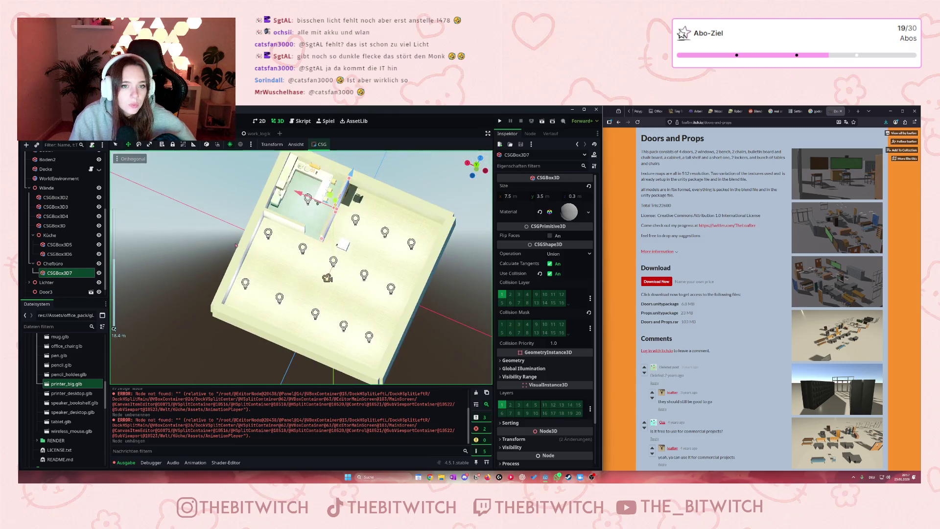
Make the new CSGBox3D7 wall's material unique
{"action": "scroll", "coordinate": [228, 225], "scroll_direction": "down", "scroll_amount": 5}
{"action": "scroll", "coordinate": [235, 244], "scroll_direction": "up", "scroll_amount": 4}
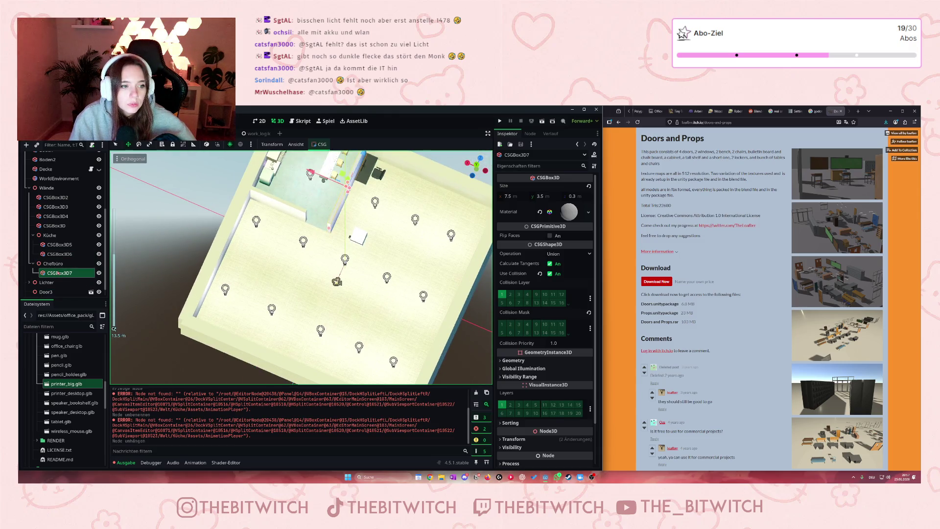
{"action": "key", "text": "ctrl+z"}
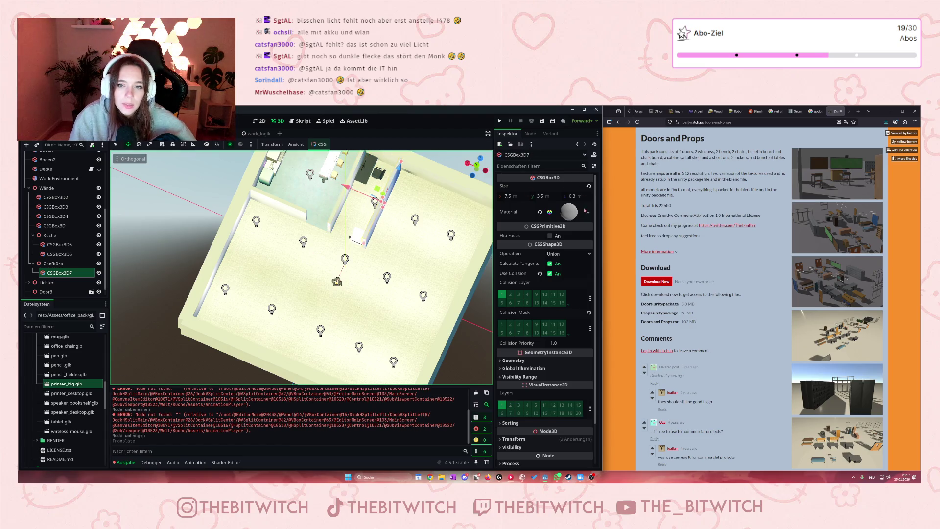
{"action": "left_click", "coordinate": [587, 211]}
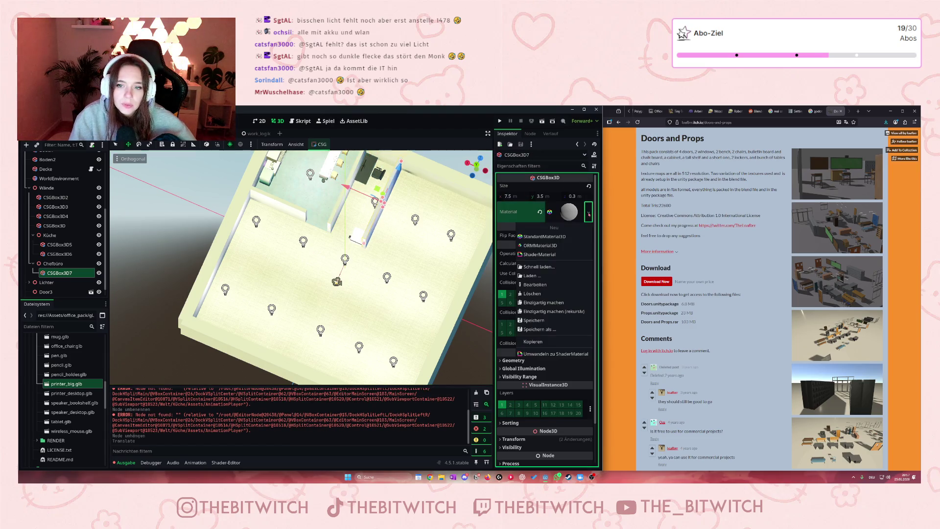
{"action": "left_click", "coordinate": [543, 302]}
{"action": "right_click", "coordinate": [71, 273]}
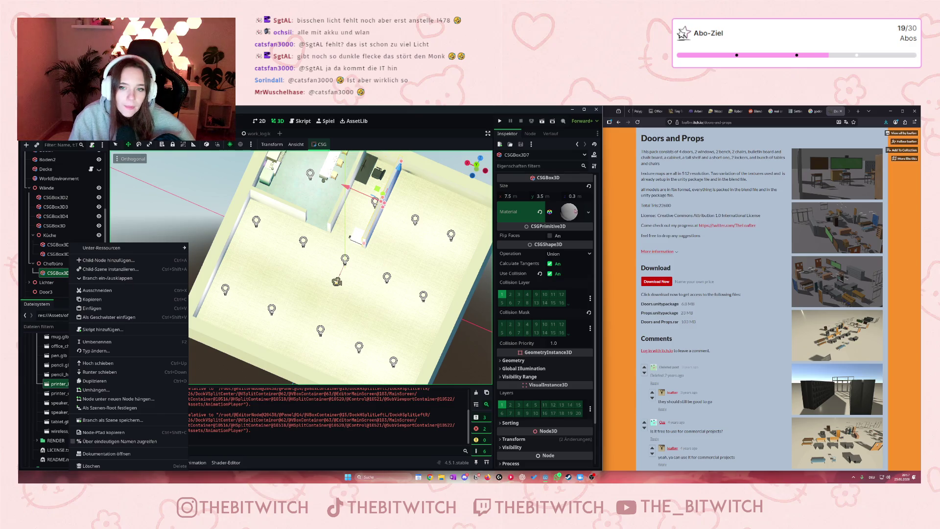
{"action": "left_click", "coordinate": [588, 211]}
{"action": "left_click", "coordinate": [588, 211]}
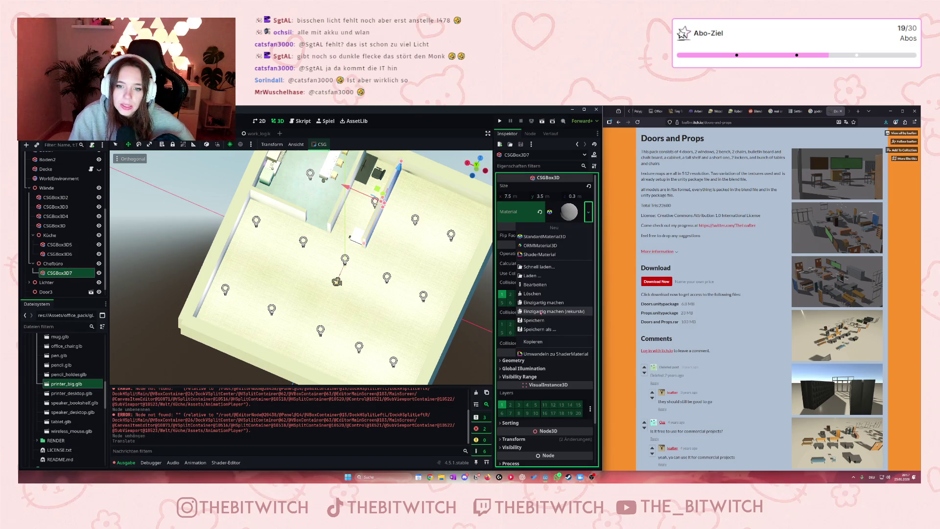
{"action": "left_click", "coordinate": [537, 303]}
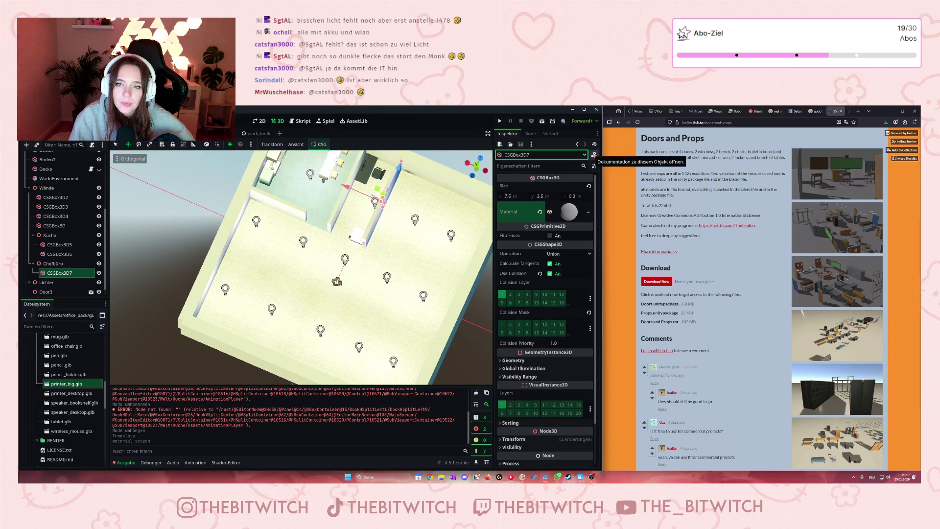
{"action": "left_click", "coordinate": [594, 166]}
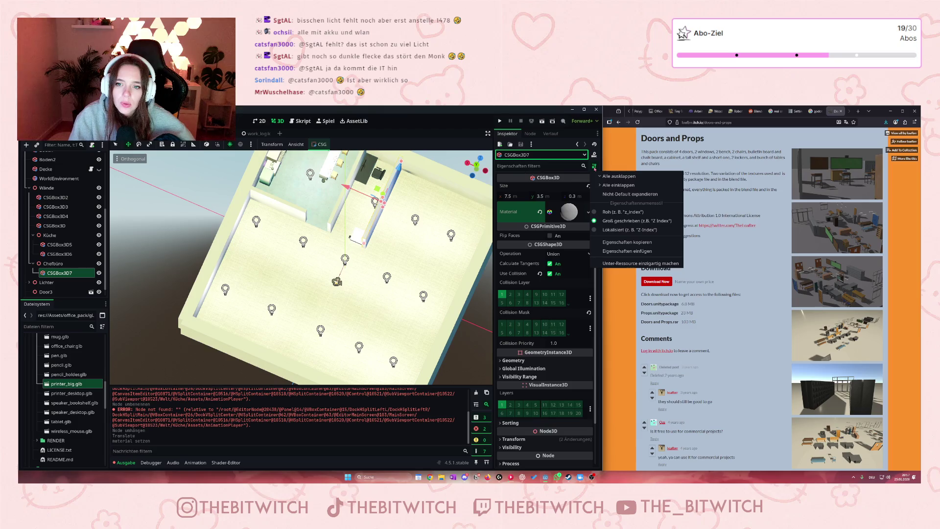
{"action": "left_click", "coordinate": [594, 168]}
Move CSGBox3D7 down into the room and shorten its Size X to about 4.20
{"action": "scroll", "coordinate": [555, 261], "scroll_direction": "down", "scroll_amount": 2}
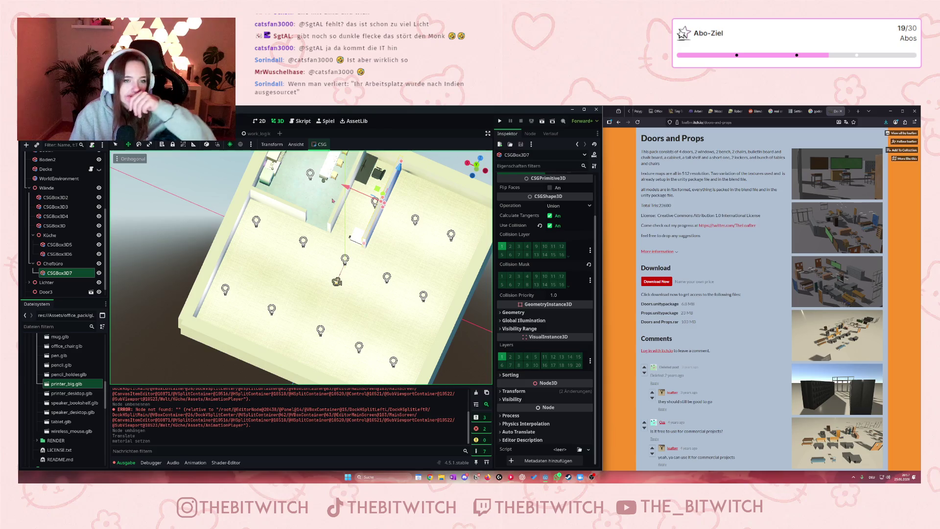
{"action": "scroll", "coordinate": [332, 200], "scroll_direction": "down", "scroll_amount": 2}
{"action": "left_click_drag", "start_coordinate": [332, 200], "coordinate": [441, 166]}
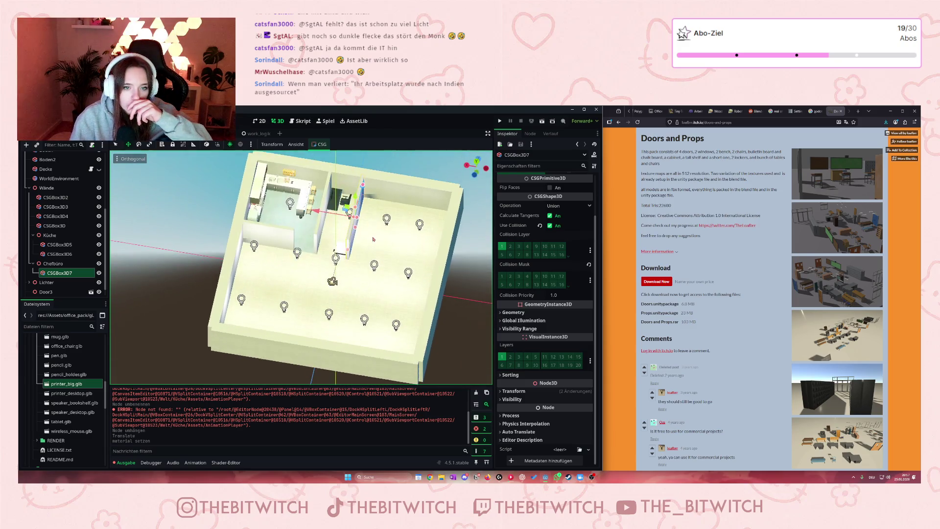
{"action": "mouse_move", "coordinate": [355, 199]}
{"action": "left_mouse_down"}
{"action": "mouse_move", "coordinate": [339, 271]}
{"action": "mouse_move", "coordinate": [284, 320]}
{"action": "left_mouse_up"}
{"action": "left_click_drag", "start_coordinate": [252, 319], "coordinate": [255, 321]}
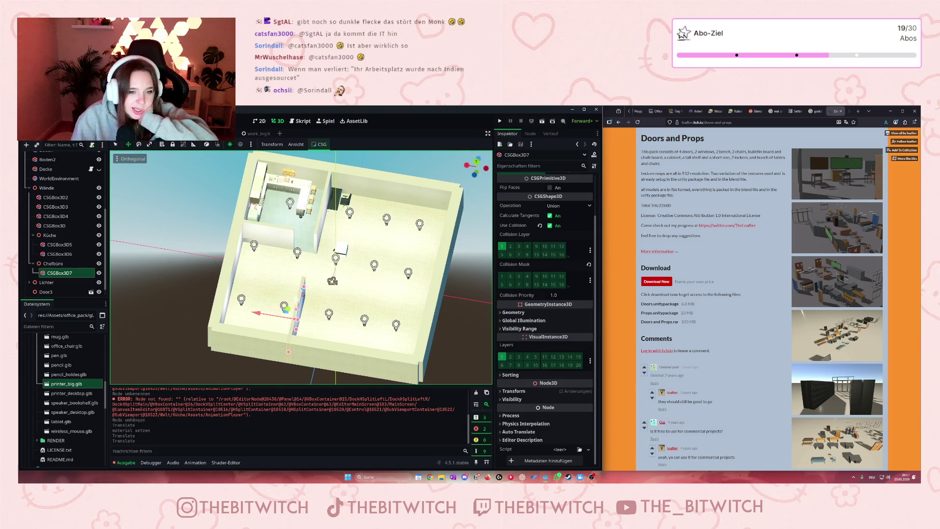
{"action": "left_click_drag", "start_coordinate": [304, 287], "coordinate": [298, 308]}
{"action": "scroll", "coordinate": [293, 302], "scroll_direction": "up", "scroll_amount": 3}
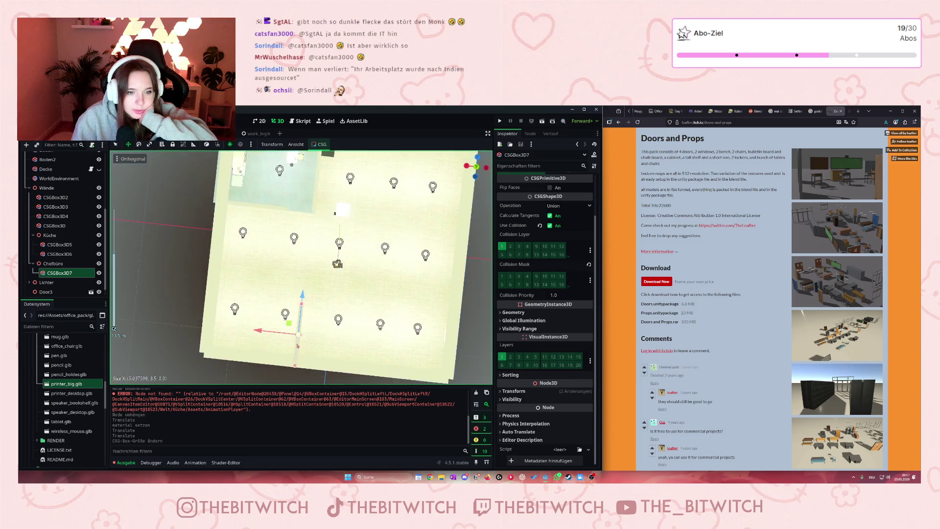
{"action": "left_click_drag", "start_coordinate": [301, 310], "coordinate": [302, 318]}
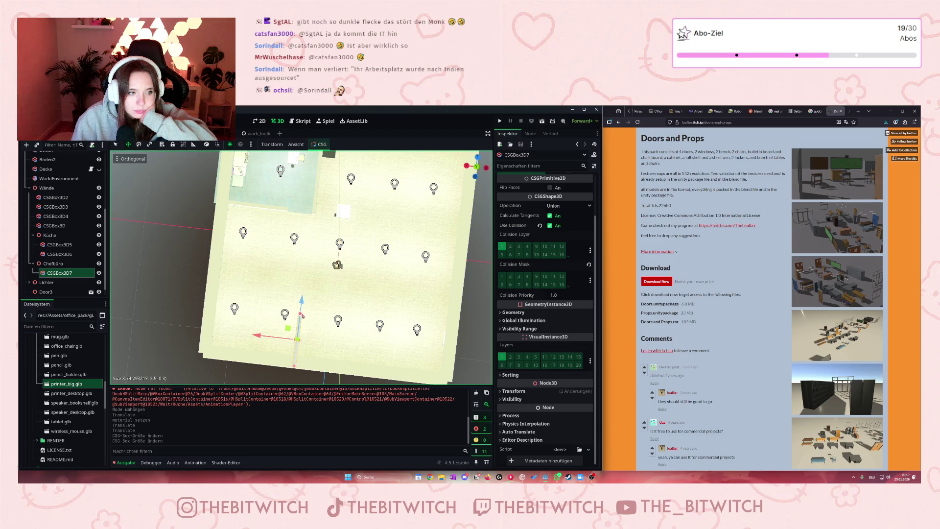
Duplicate wall CSGBox3D6 into the Chefbüro group and give the copy a unique material
{"action": "left_click", "coordinate": [60, 245]}
{"action": "left_click", "coordinate": [78, 255]}
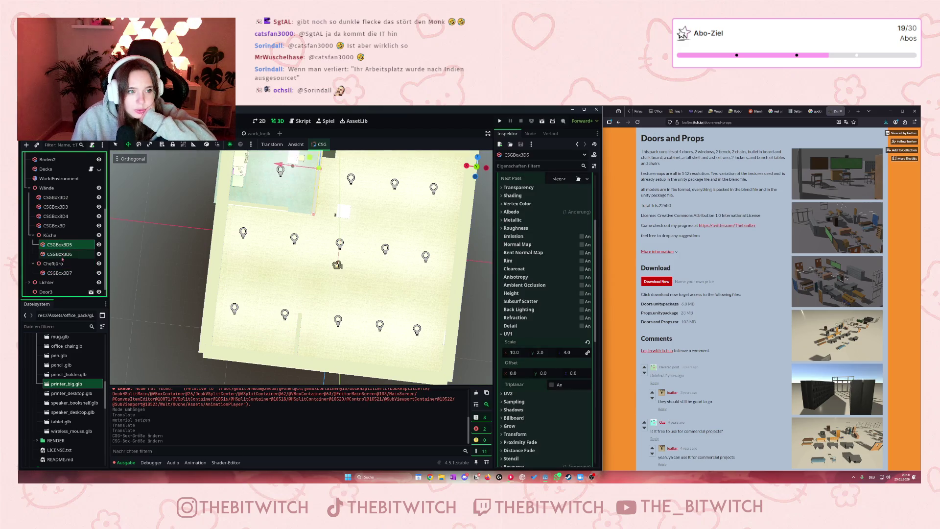
{"action": "key", "text": "ctrl+d"}
{"action": "left_click_drag", "start_coordinate": [79, 263], "coordinate": [73, 279]}
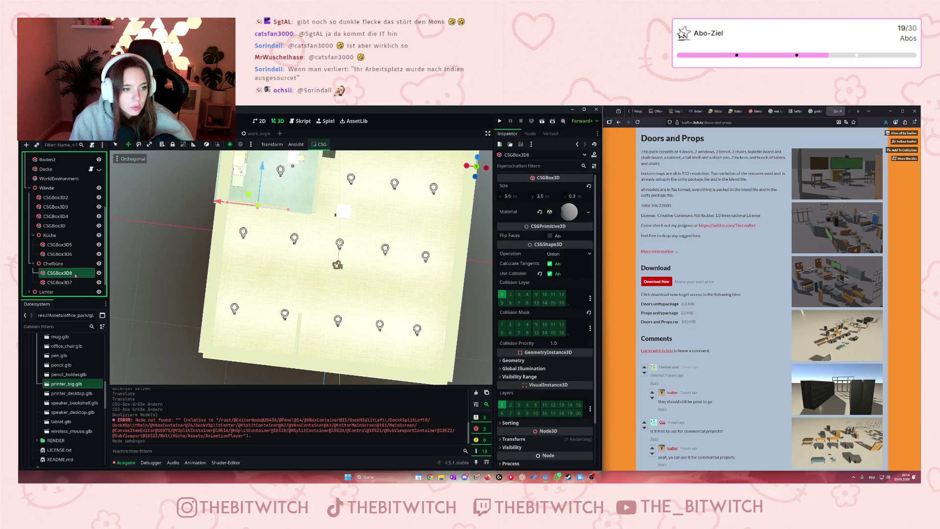
{"action": "left_click", "coordinate": [588, 211]}
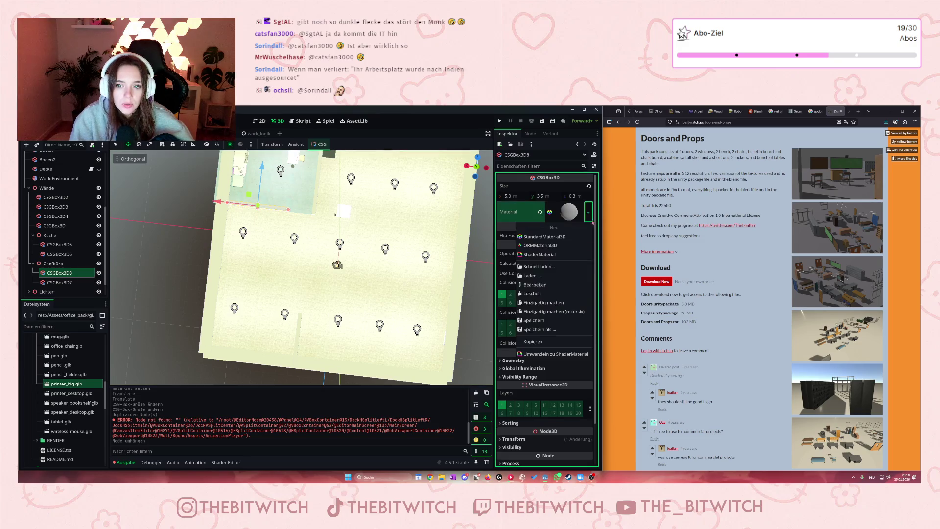
{"action": "left_click", "coordinate": [565, 312]}
Move the new CSGBox3D8 wall down into the office and save the scene
{"action": "left_click_drag", "start_coordinate": [244, 196], "coordinate": [260, 274]}
{"action": "scroll", "coordinate": [232, 335], "scroll_direction": "down", "scroll_amount": 3}
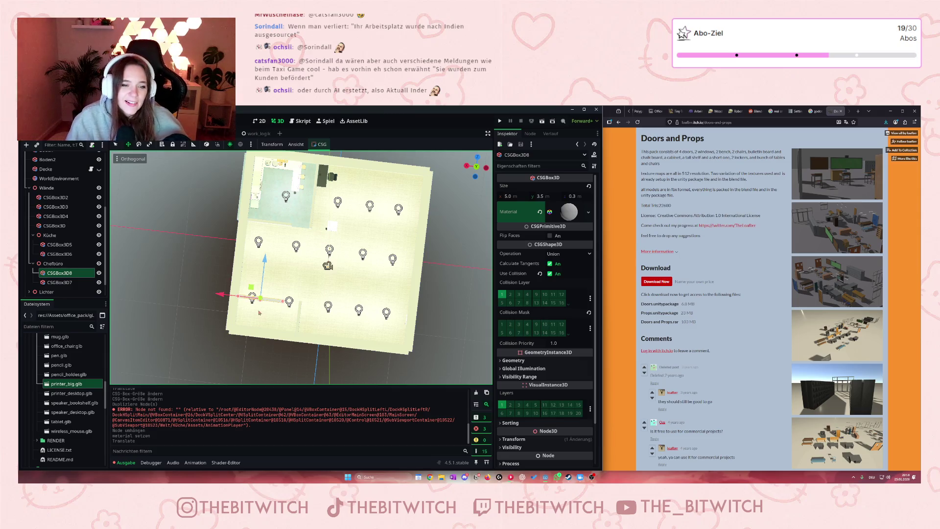
{"action": "scroll", "coordinate": [260, 312], "scroll_direction": "up", "scroll_amount": 5}
{"action": "left_click_drag", "start_coordinate": [203, 307], "coordinate": [204, 309]}
{"action": "scroll", "coordinate": [276, 321], "scroll_direction": "down", "scroll_amount": 5}
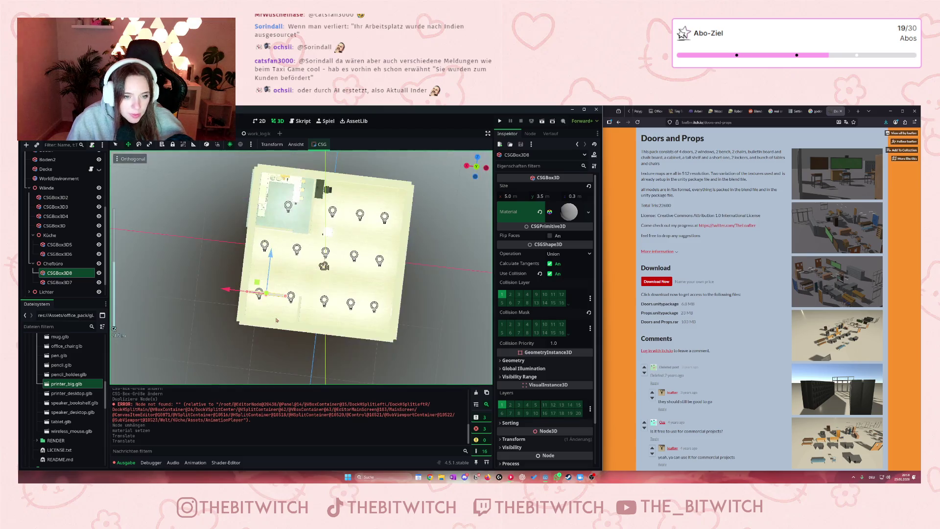
{"action": "scroll", "coordinate": [276, 320], "scroll_direction": "up", "scroll_amount": 2}
{"action": "key", "text": "ctrl+s"}
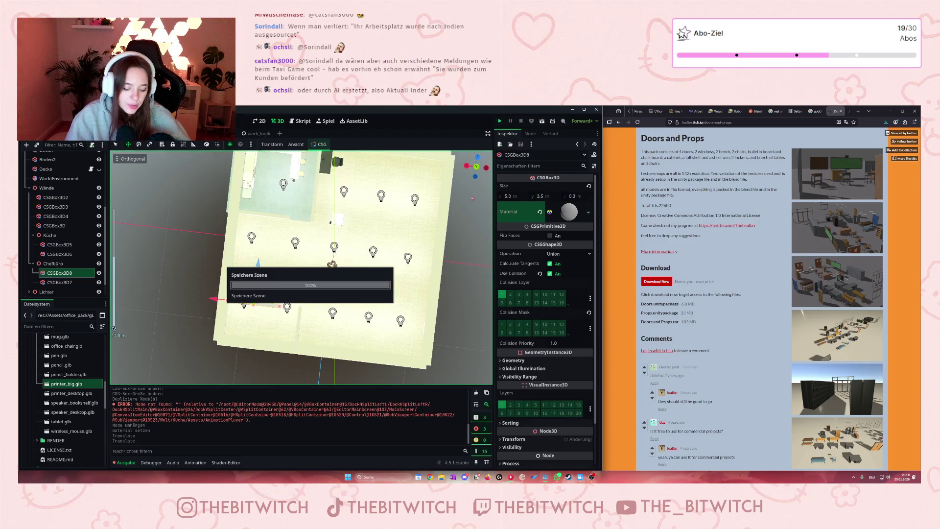
{"action": "key", "text": "F5"}
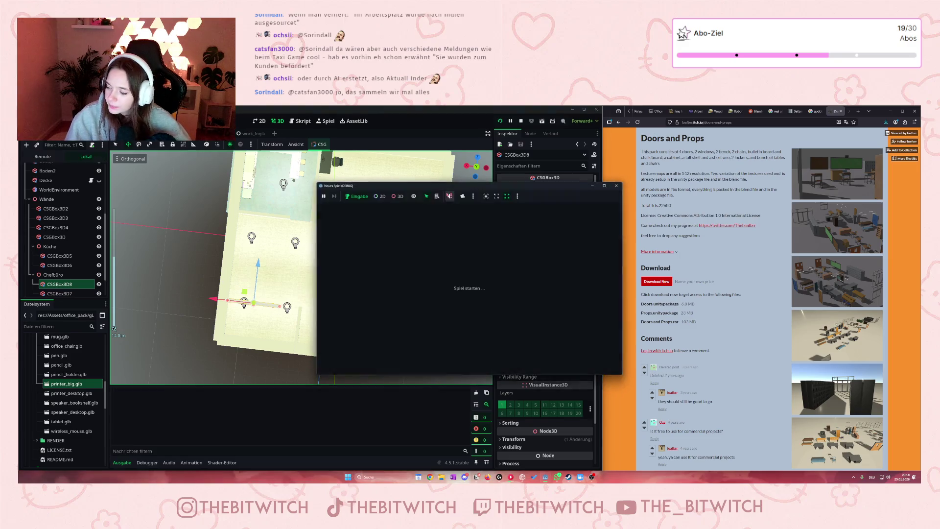
{"action": "key", "text": "w"}
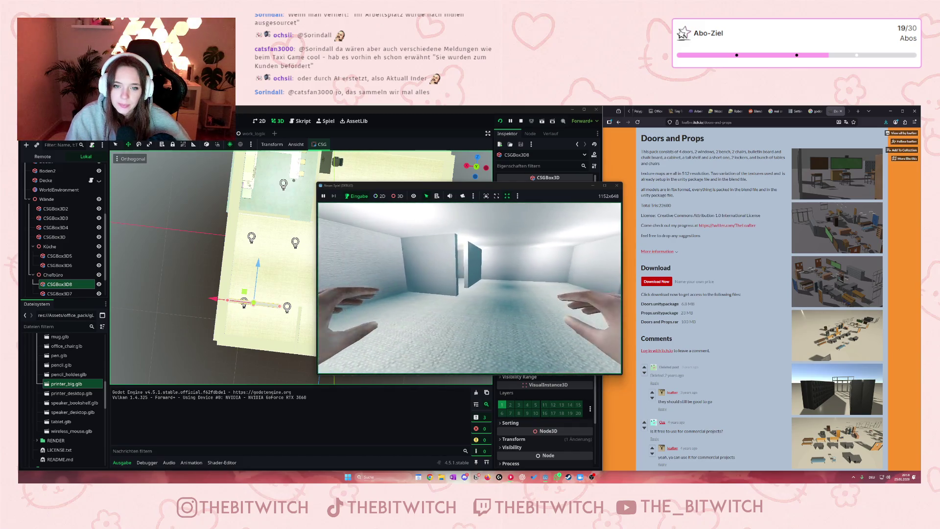
{"action": "key", "text": "w"}
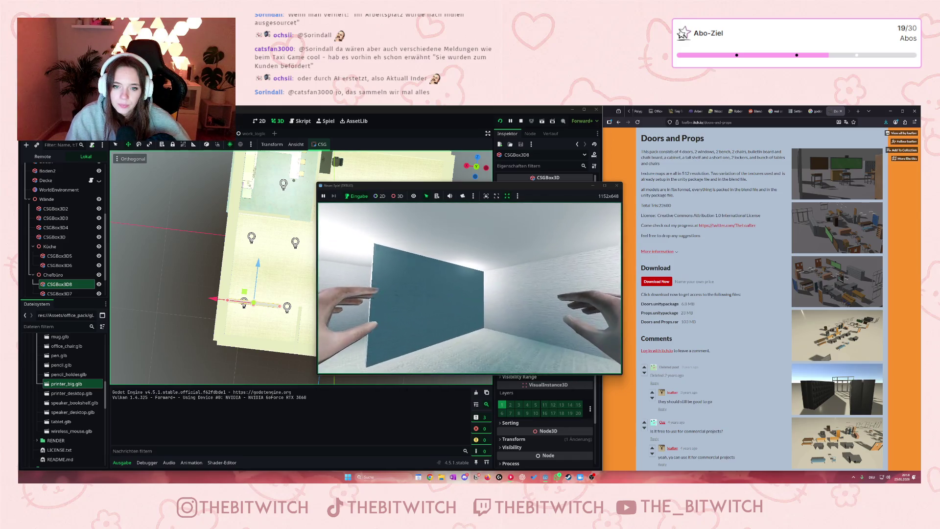
{"action": "key", "text": "w"}
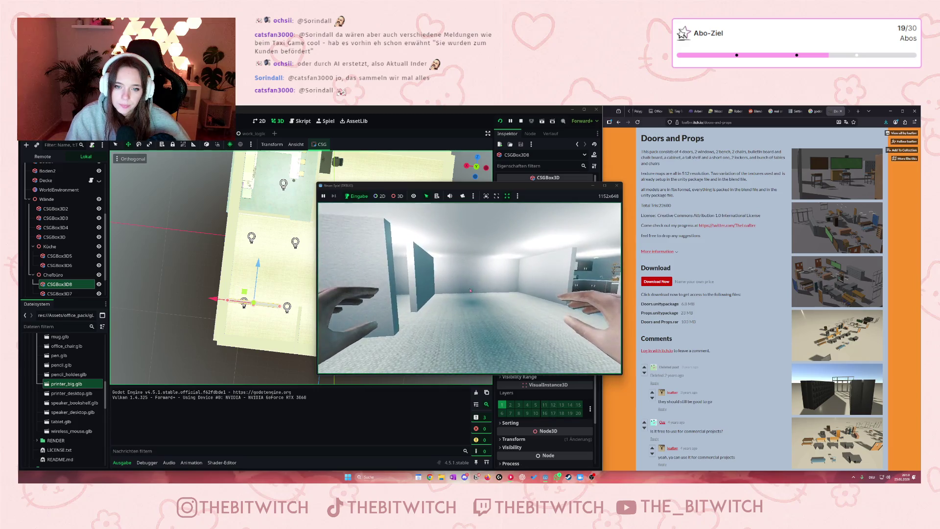
{"action": "key", "text": "F8"}
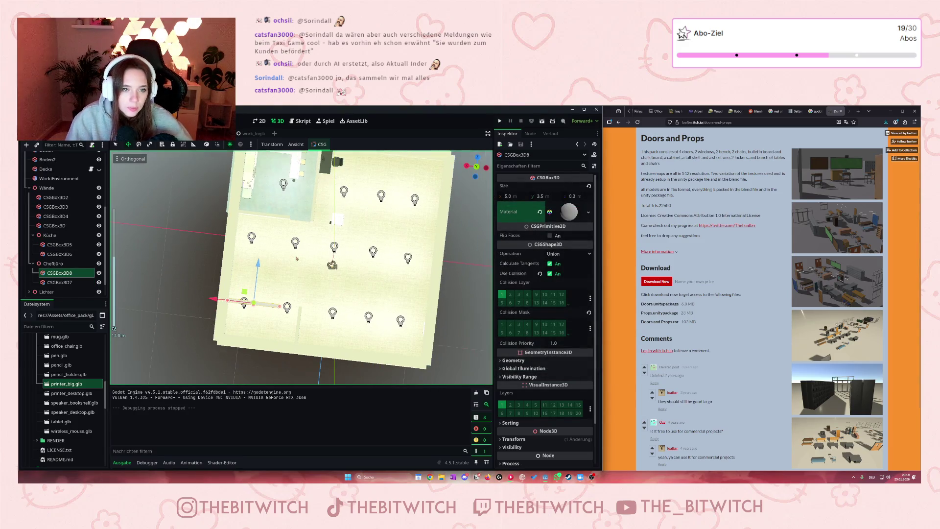
Reposition a ceiling light inside the boss's office and duplicate it
{"action": "left_click", "coordinate": [243, 304]}
{"action": "left_click_drag", "start_coordinate": [244, 303], "coordinate": [241, 326]}
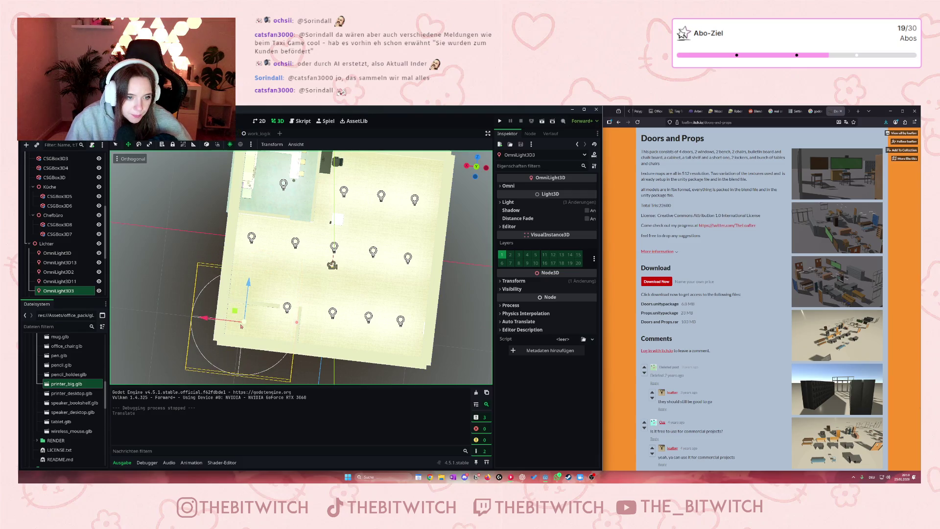
{"action": "key", "text": "ctrl+z"}
{"action": "mouse_move", "coordinate": [247, 268]}
{"action": "left_mouse_down"}
{"action": "mouse_move", "coordinate": [242, 285]}
{"action": "mouse_move", "coordinate": [289, 291]}
{"action": "left_mouse_up"}
{"action": "key", "text": "ctrl+d"}
{"action": "key", "text": "ctrl+d"}
{"action": "mouse_move", "coordinate": [292, 323]}
{"action": "left_mouse_down"}
{"action": "mouse_move", "coordinate": [290, 280]}
{"action": "mouse_move", "coordinate": [199, 272]}
{"action": "mouse_move", "coordinate": [251, 283]}
{"action": "left_mouse_up"}
{"action": "key", "text": "ctrl+d"}
Duplicate OmniLight3D15 and OmniLight3D17, moving the copies further right into a row
{"action": "left_click", "coordinate": [290, 283]}
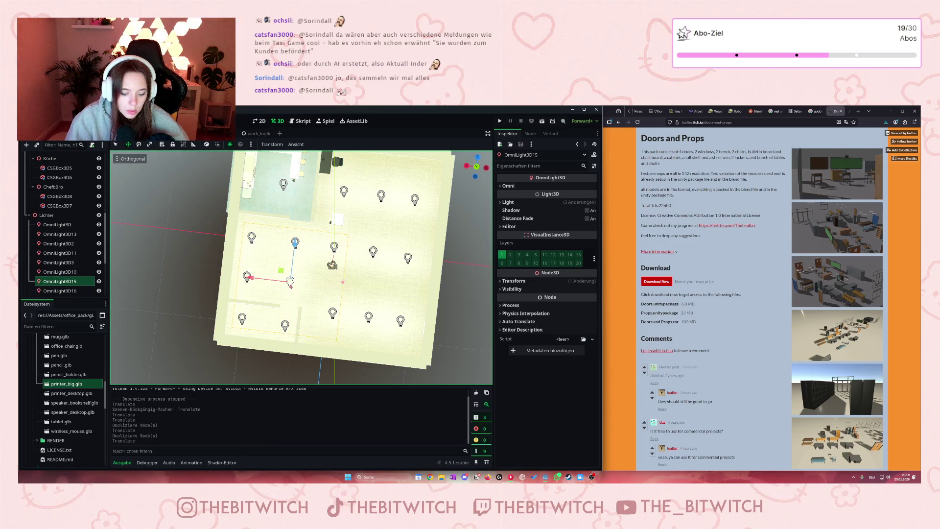
{"action": "key", "text": "ctrl+d"}
{"action": "mouse_move", "coordinate": [262, 281]}
{"action": "left_mouse_down"}
{"action": "mouse_move", "coordinate": [295, 285]}
{"action": "mouse_move", "coordinate": [289, 310]}
{"action": "left_mouse_up"}
{"action": "left_click", "coordinate": [332, 312]}
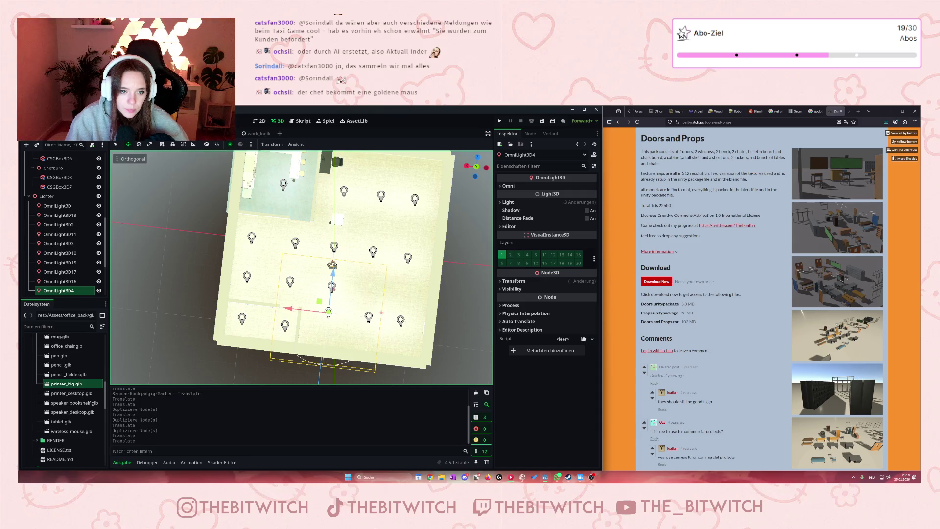
{"action": "left_click", "coordinate": [332, 285]}
{"action": "key", "text": "ctrl+d"}
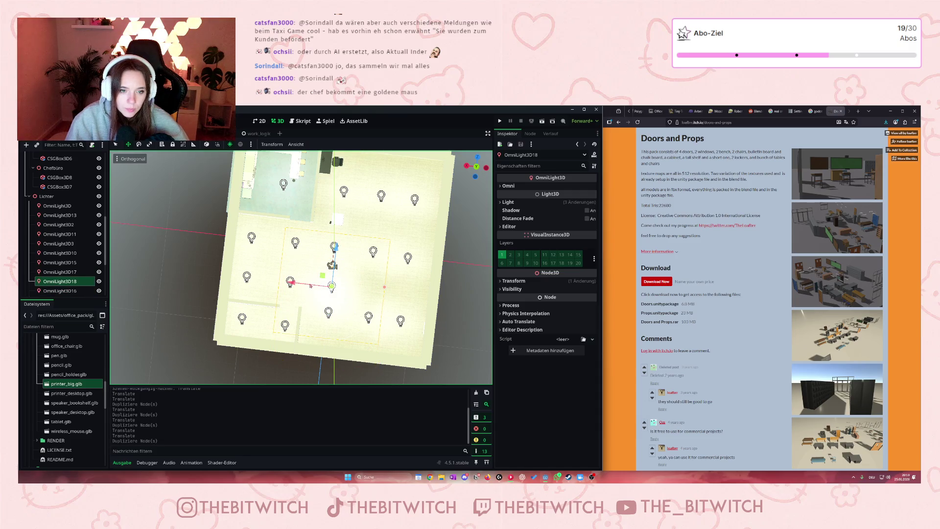
{"action": "left_click_drag", "start_coordinate": [332, 285], "coordinate": [404, 294]}
{"action": "key", "text": "ctrl+d"}
{"action": "scroll", "coordinate": [406, 289], "scroll_direction": "down", "scroll_amount": 1}
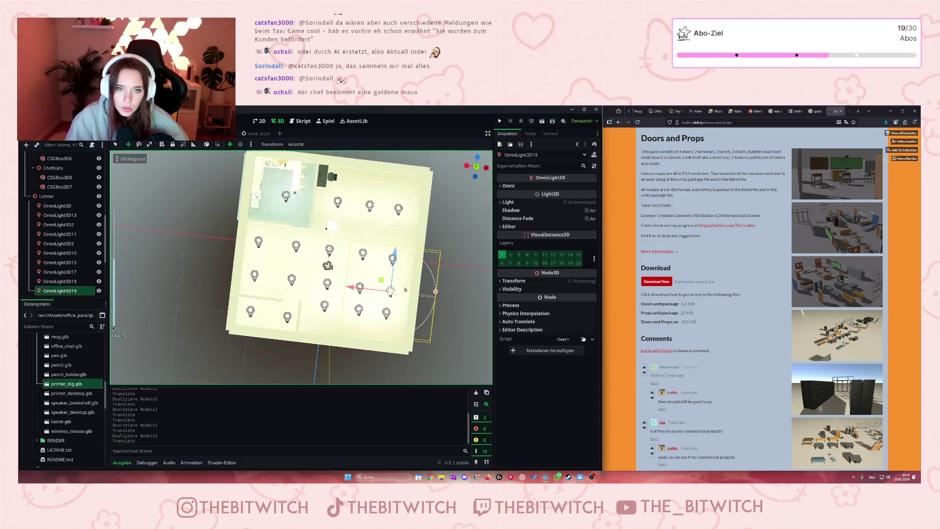
{"action": "scroll", "coordinate": [405, 289], "scroll_direction": "up", "scroll_amount": 3}
Move OmniLight3D8 and OmniLight3D7 down into the office
{"action": "left_click", "coordinate": [351, 178]}
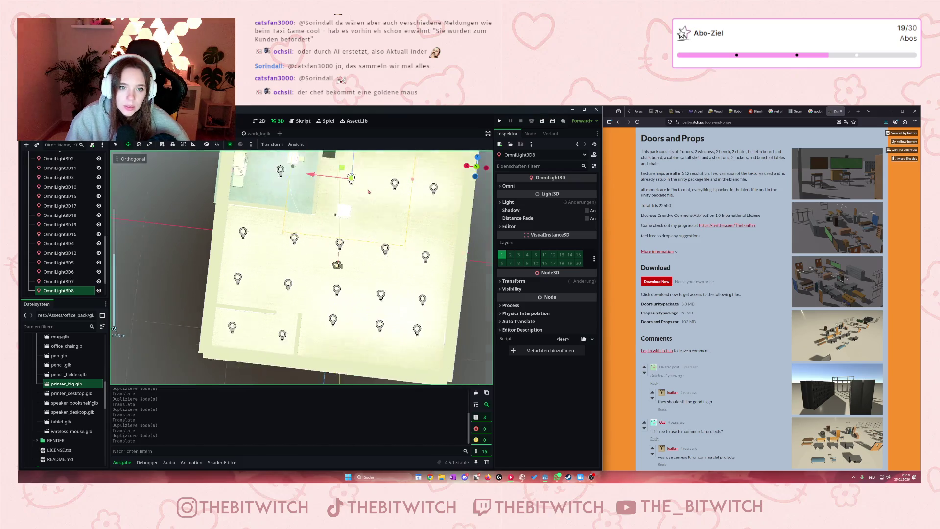
{"action": "scroll", "coordinate": [369, 192], "scroll_direction": "down", "scroll_amount": 2}
{"action": "mouse_move", "coordinate": [342, 169]}
{"action": "left_mouse_down"}
{"action": "mouse_move", "coordinate": [344, 185]}
{"action": "mouse_move", "coordinate": [373, 187]}
{"action": "left_mouse_up"}
{"action": "left_click", "coordinate": [375, 172]}
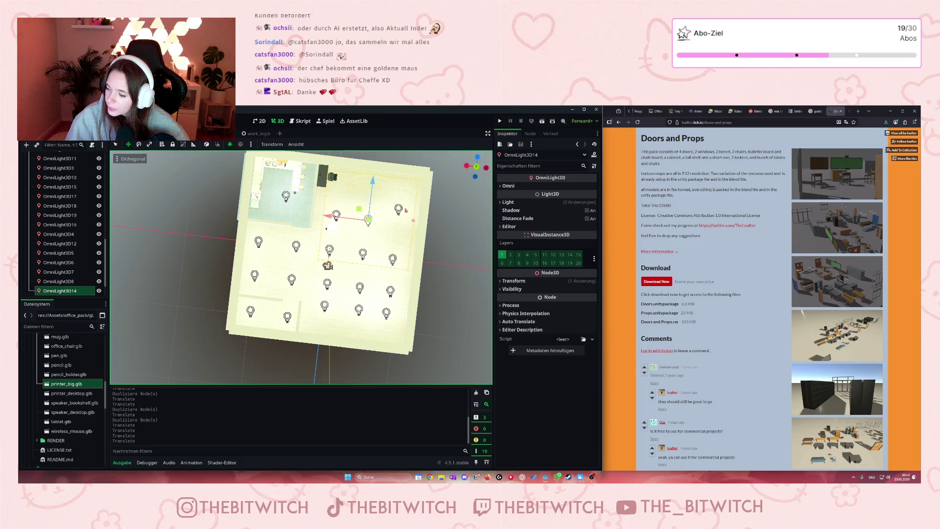
{"action": "left_click_drag", "start_coordinate": [401, 223], "coordinate": [400, 189]}
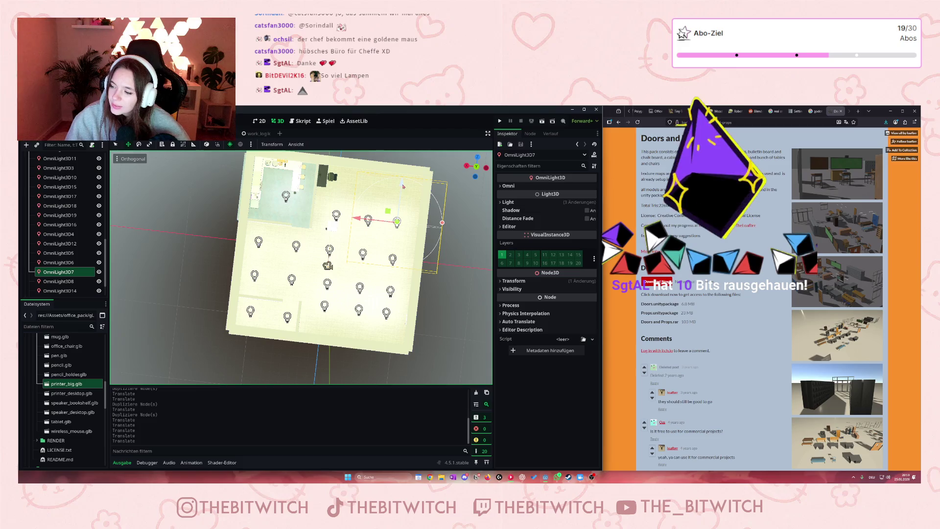
Duplicate lights into OmniLight3D20 and OmniLight3D21 for the office's top row, then save
{"action": "key", "text": "ctrl+d"}
{"action": "left_click_drag", "start_coordinate": [397, 221], "coordinate": [400, 192]}
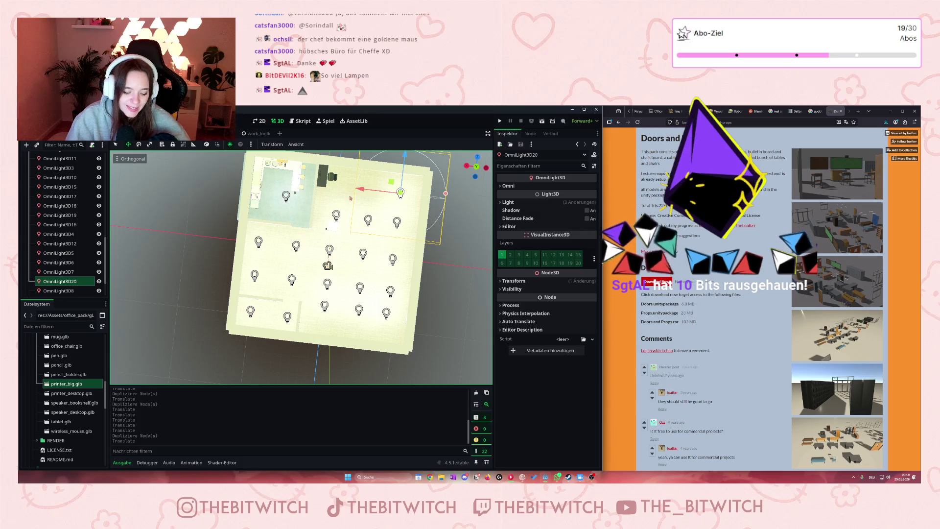
{"action": "key", "text": "ctrl+d"}
{"action": "mouse_move", "coordinate": [373, 184]}
{"action": "left_mouse_down"}
{"action": "mouse_move", "coordinate": [384, 165]}
{"action": "mouse_move", "coordinate": [308, 181]}
{"action": "left_mouse_up"}
{"action": "key", "text": "ctrl+d"}
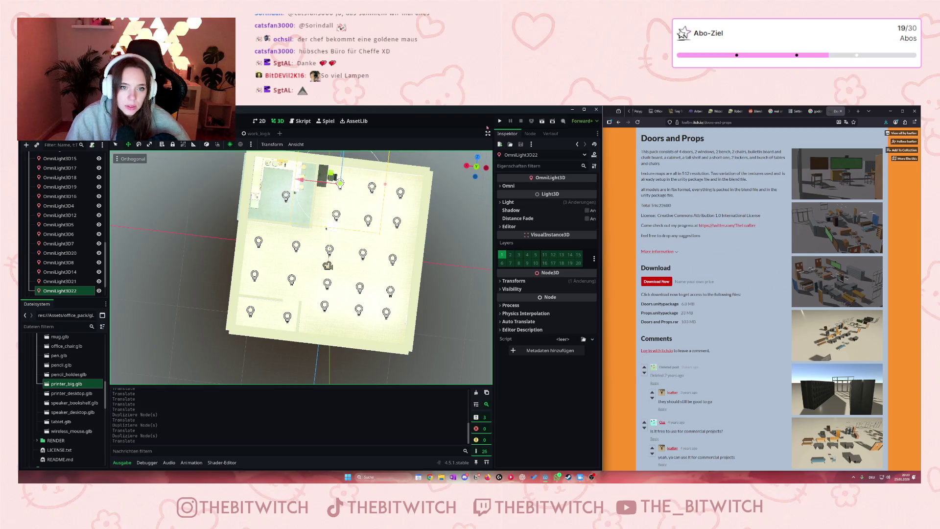
{"action": "key", "text": "ctrl+s"}
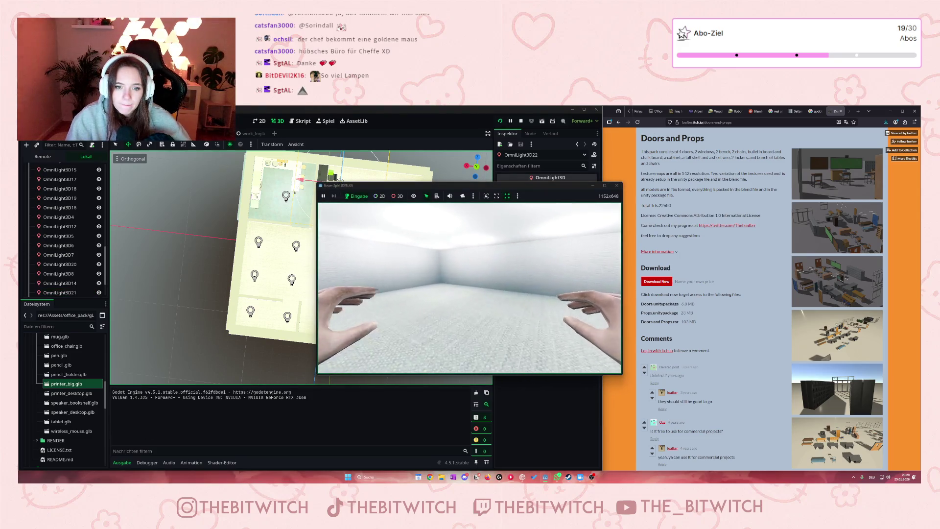
{"action": "key", "text": "w"}
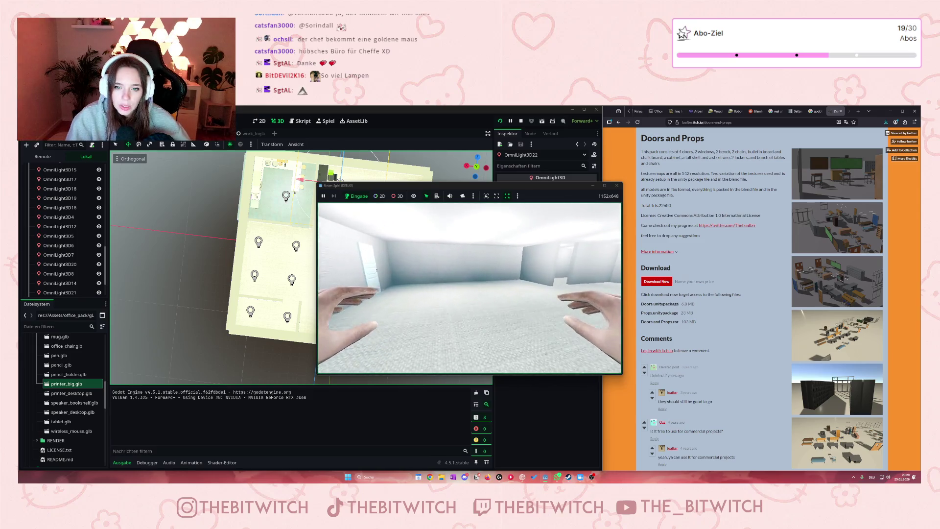
{"action": "key", "text": "w"}
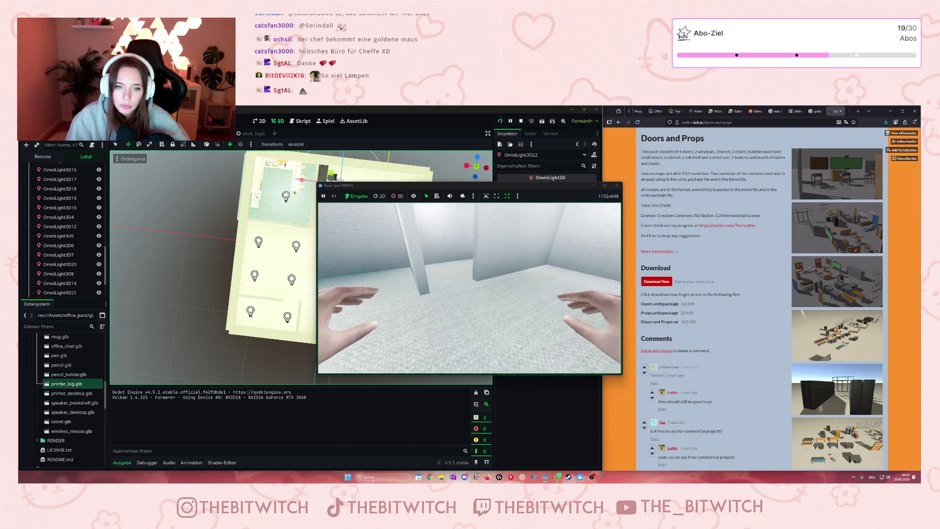
{"action": "key", "text": "w"}
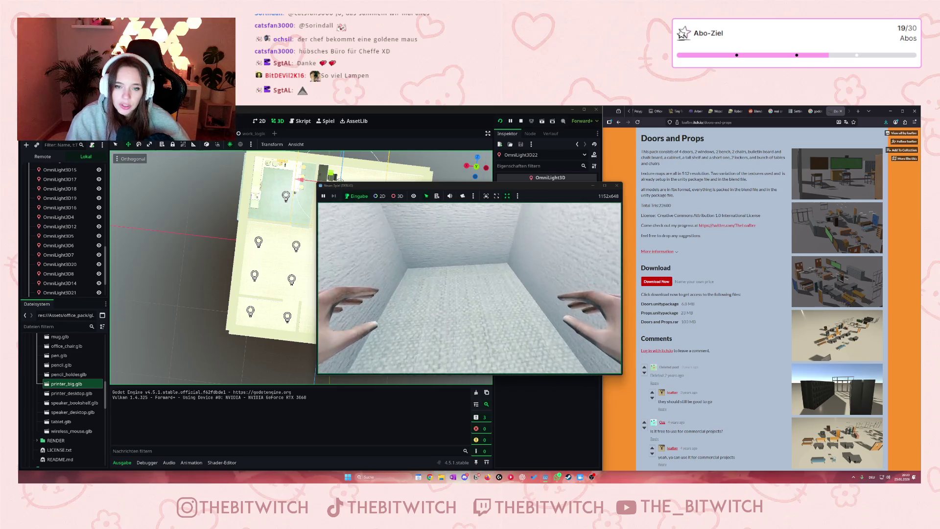
{"action": "key", "text": "w"}
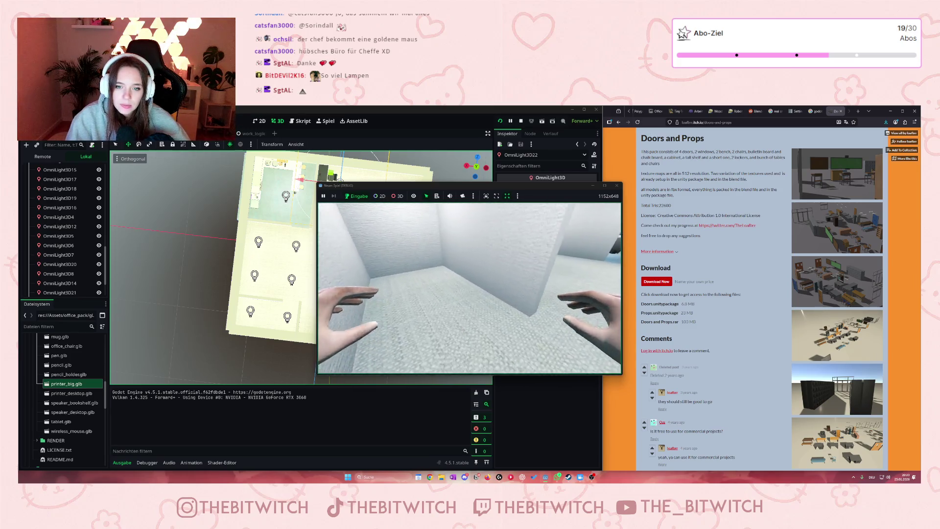
{"action": "key", "text": "w"}
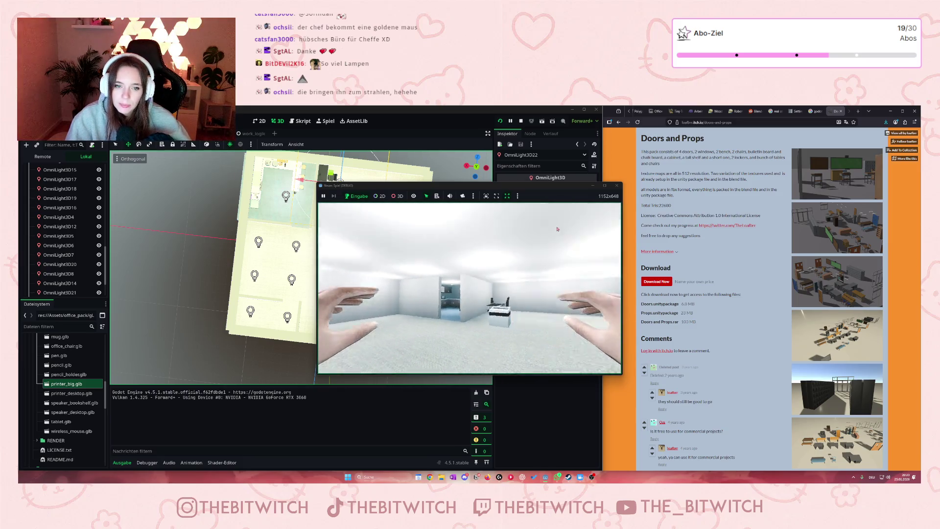
{"action": "key", "text": "Escape"}
{"action": "left_click", "coordinate": [618, 186]}
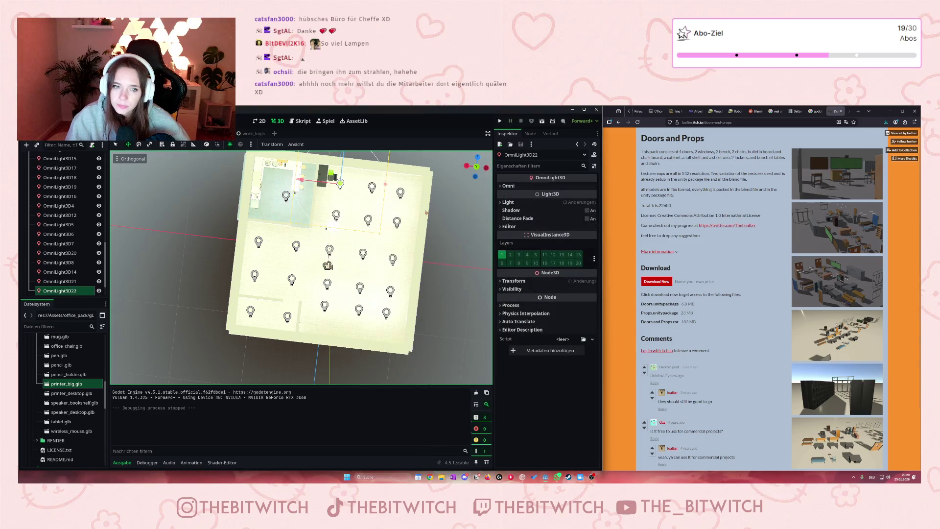
Shift wall CSGBox3D8 along z and reposition lights OmniLight3D16 and OmniLight3D15
{"action": "left_click", "coordinate": [250, 298]}
{"action": "mouse_move", "coordinate": [262, 294]}
{"action": "left_mouse_down"}
{"action": "mouse_move", "coordinate": [271, 226]}
{"action": "mouse_move", "coordinate": [257, 254]}
{"action": "left_mouse_up"}
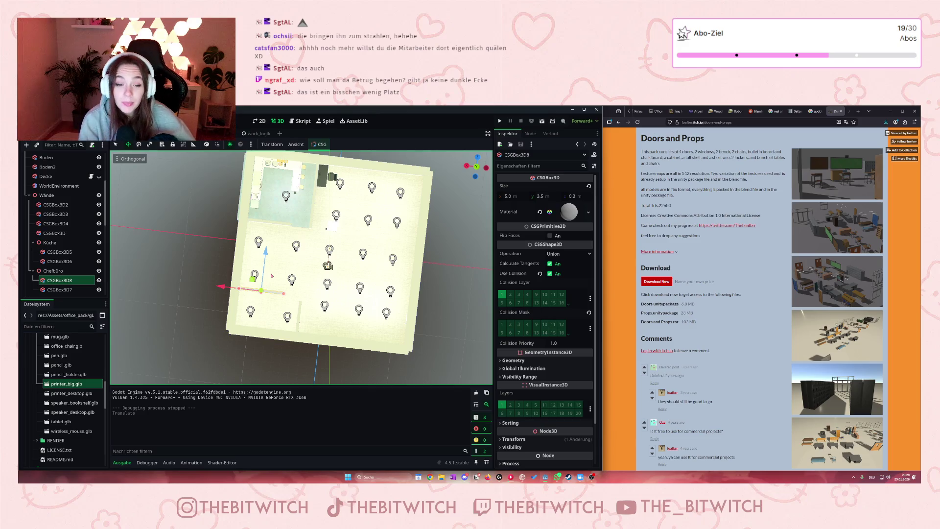
{"action": "scroll", "coordinate": [194, 329], "scroll_direction": "up", "scroll_amount": 4}
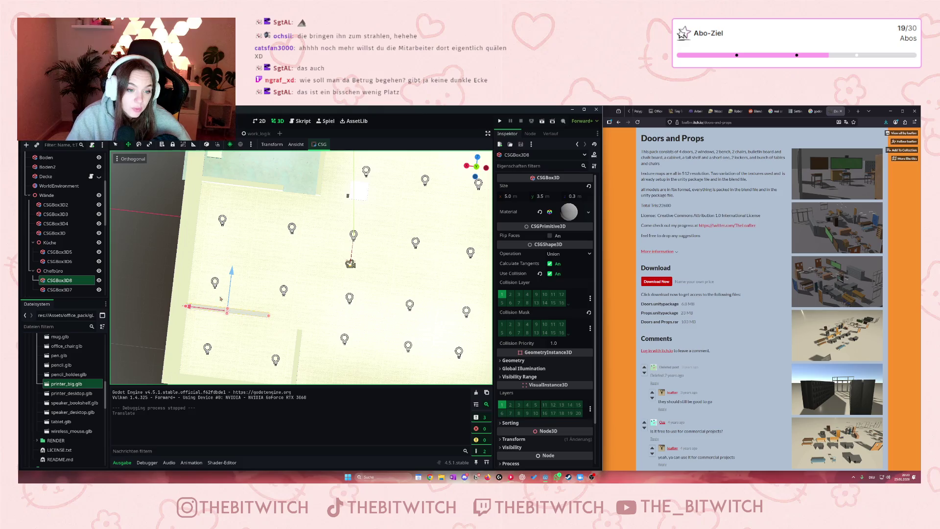
{"action": "left_click_drag", "start_coordinate": [232, 277], "coordinate": [220, 243]}
{"action": "left_click", "coordinate": [215, 282]}
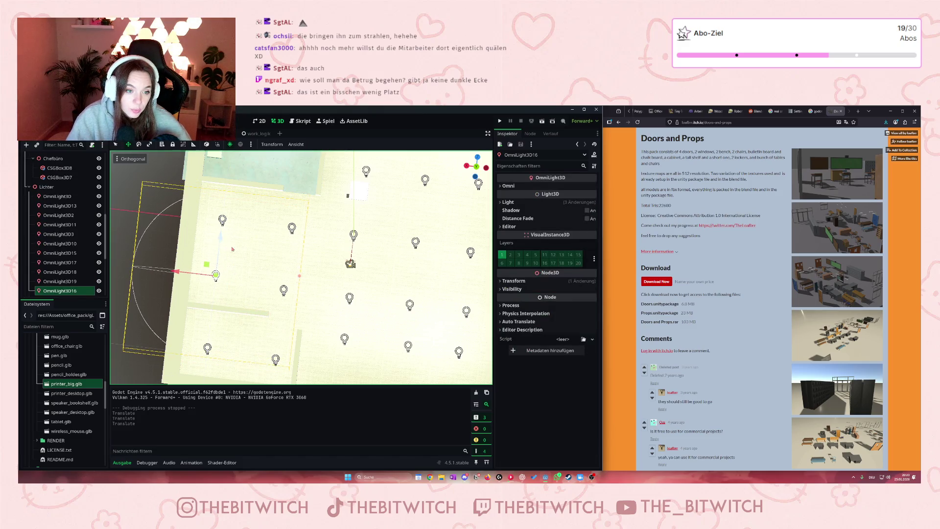
{"action": "left_click", "coordinate": [284, 290]}
{"action": "left_click_drag", "start_coordinate": [285, 256], "coordinate": [285, 247]}
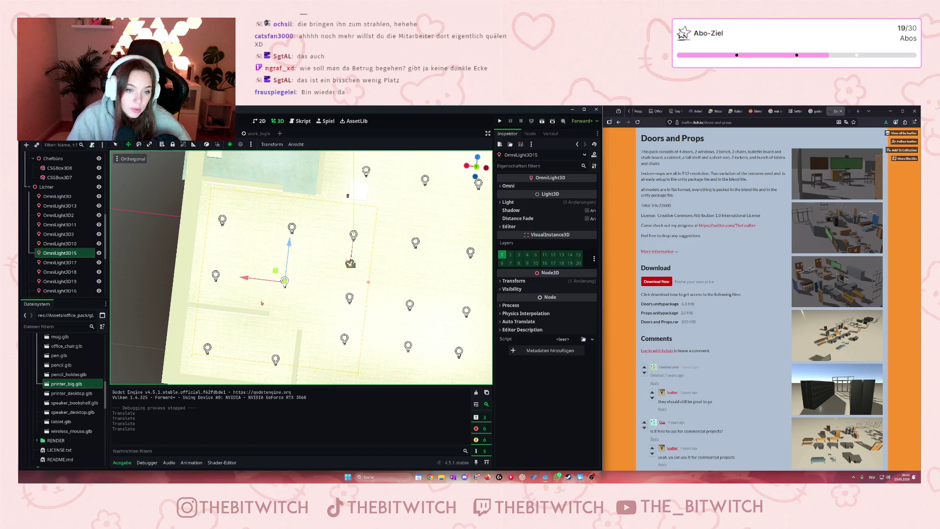
{"action": "left_click", "coordinate": [225, 308]}
{"action": "left_click_drag", "start_coordinate": [230, 271], "coordinate": [228, 266]}
Lengthen wall CSGBox3D7 to about 5.59 m, then save and launch a test run
{"action": "left_click", "coordinate": [300, 319]}
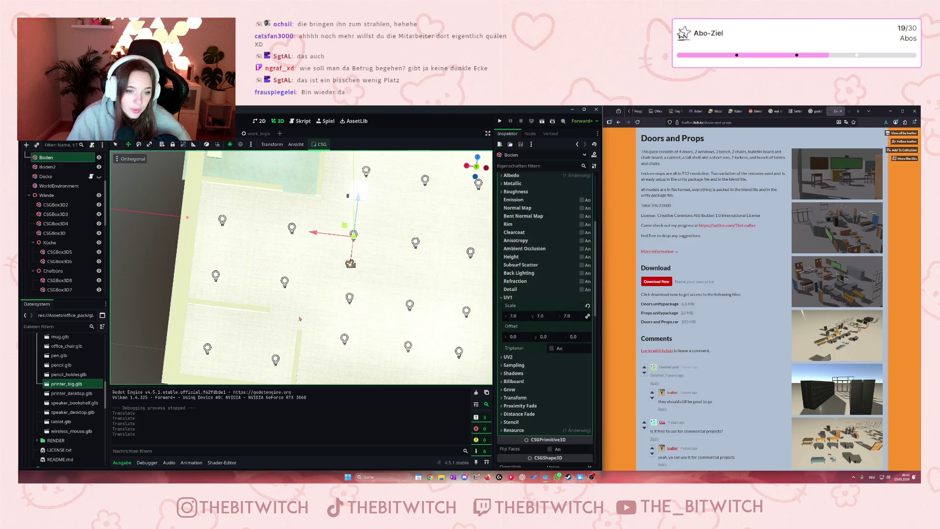
{"action": "left_click", "coordinate": [300, 343]}
{"action": "left_click_drag", "start_coordinate": [301, 332], "coordinate": [302, 310]}
{"action": "left_click_drag", "start_coordinate": [301, 312], "coordinate": [302, 312]}
{"action": "scroll", "coordinate": [302, 311], "scroll_direction": "up", "scroll_amount": 5}
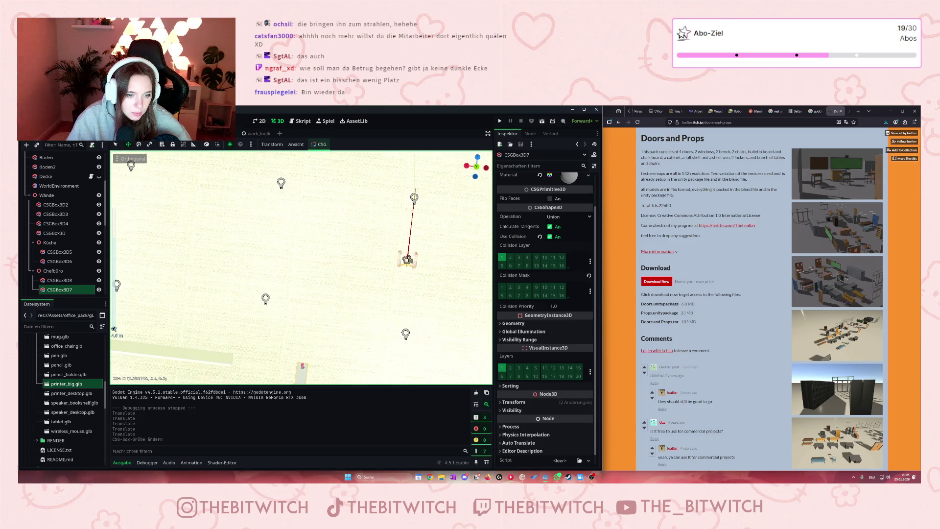
{"action": "left_click_drag", "start_coordinate": [302, 364], "coordinate": [302, 365]}
{"action": "scroll", "coordinate": [294, 361], "scroll_direction": "down", "scroll_amount": 5}
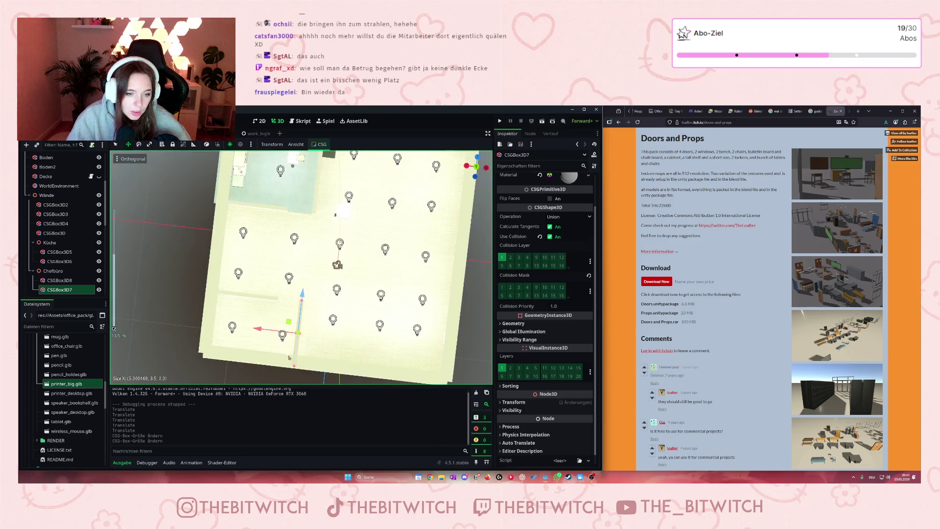
{"action": "left_click", "coordinate": [500, 122]}
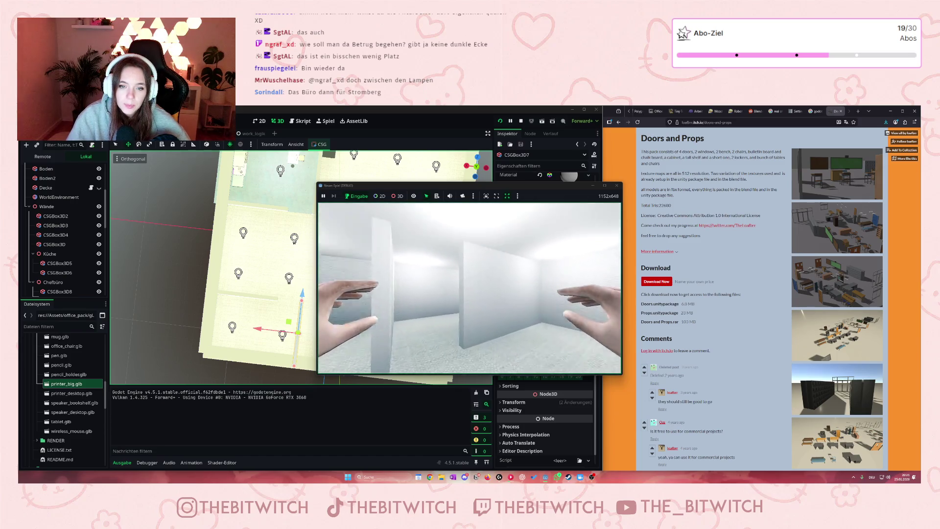
Walk around the walled boss's office in the running game, then close the game window
{"action": "key", "text": "a"}
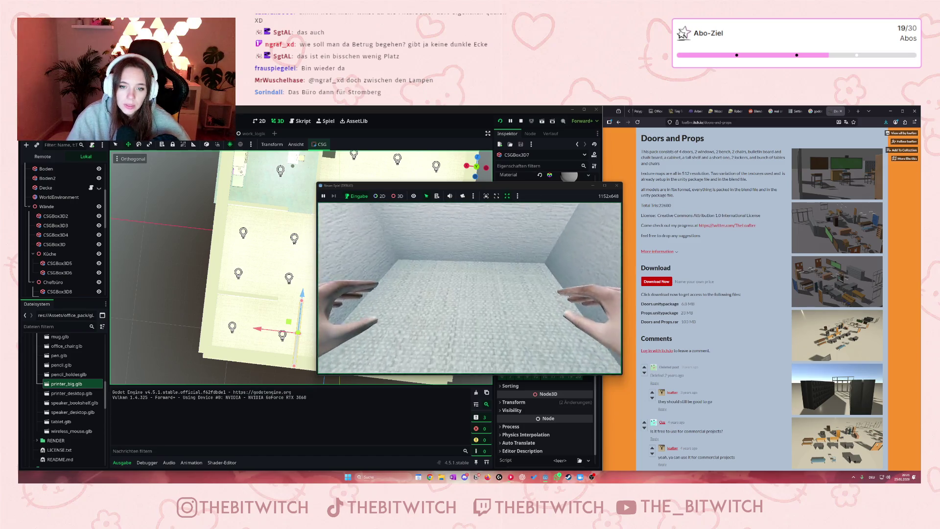
{"action": "key", "text": "a"}
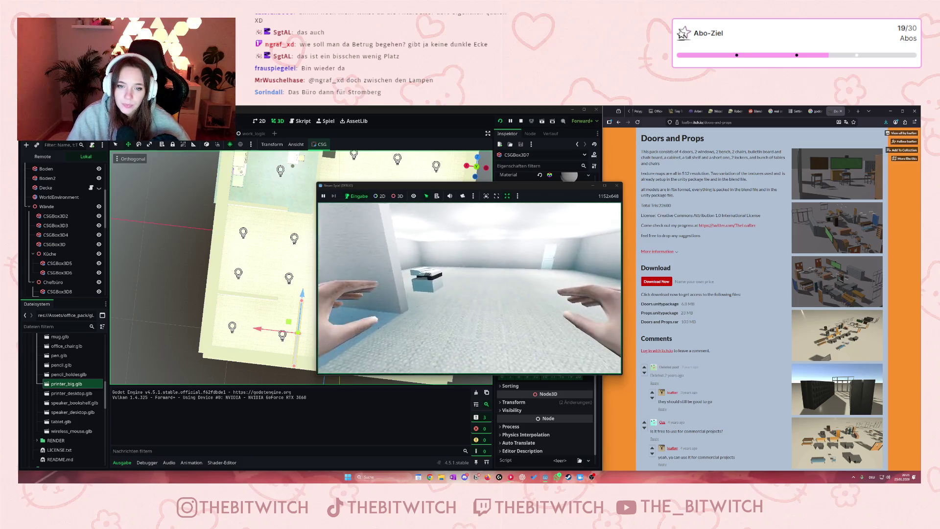
{"action": "key", "text": "a"}
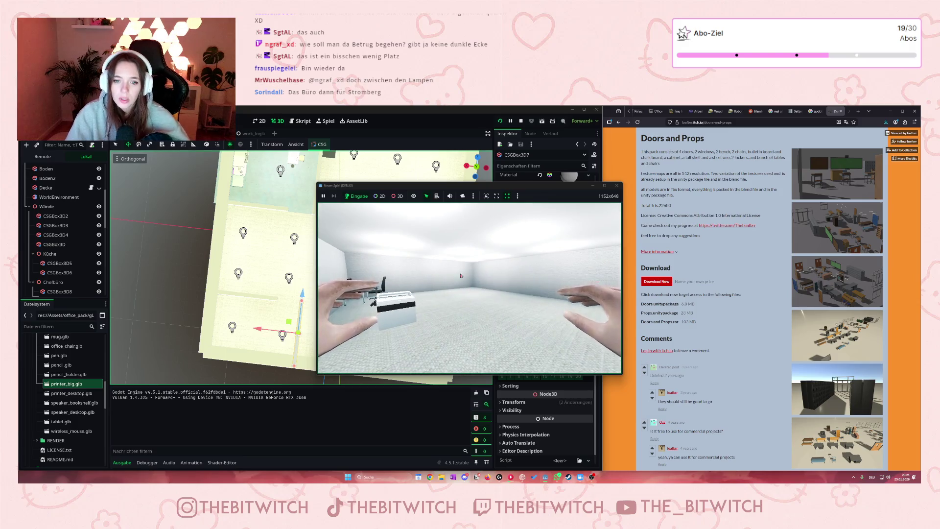
{"action": "left_click", "coordinate": [618, 185]}
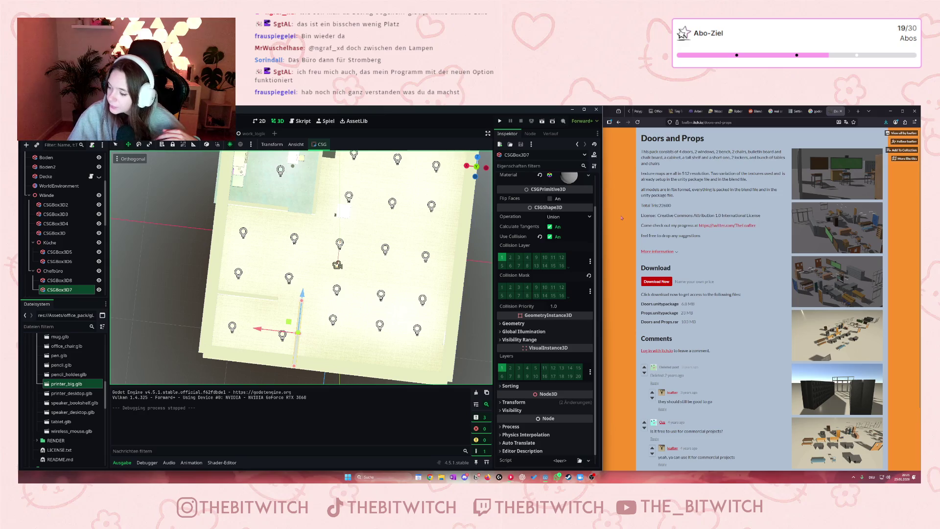
{"action": "scroll", "coordinate": [348, 201], "scroll_direction": "down", "scroll_amount": 5}
{"action": "scroll", "coordinate": [334, 202], "scroll_direction": "up", "scroll_amount": 5}
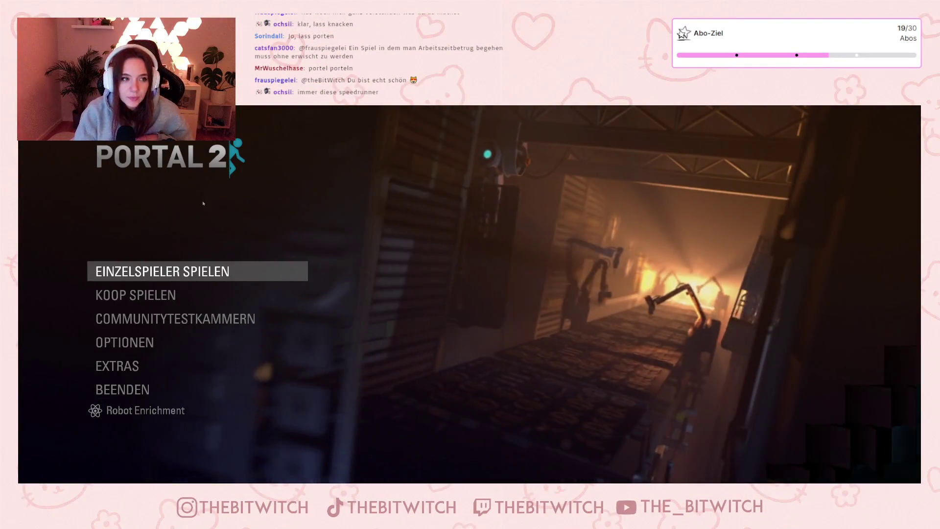
Choose Einzelspieler Spielen > Spiel fortsetzen and walk out of the elevator toward the stairs
{"action": "left_click", "coordinate": [200, 277]}
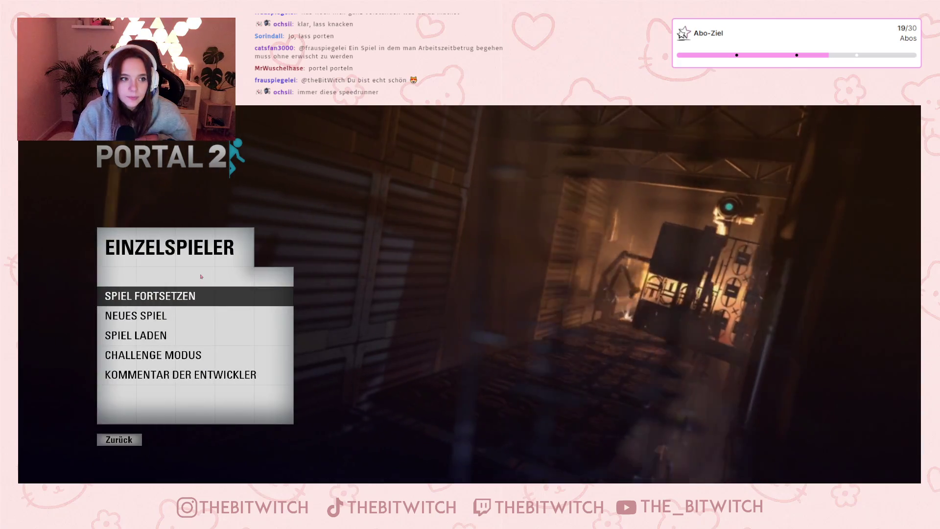
{"action": "left_click", "coordinate": [149, 297]}
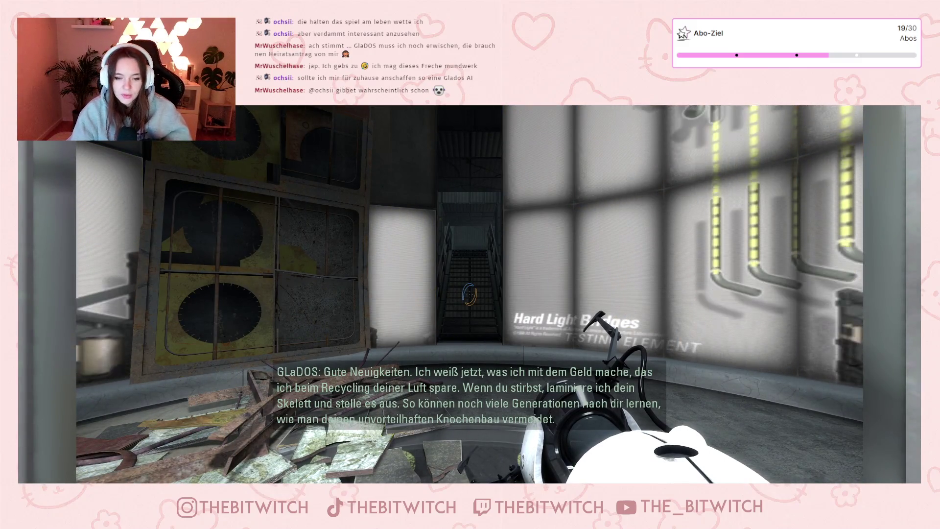
{"action": "key", "text": "w"}
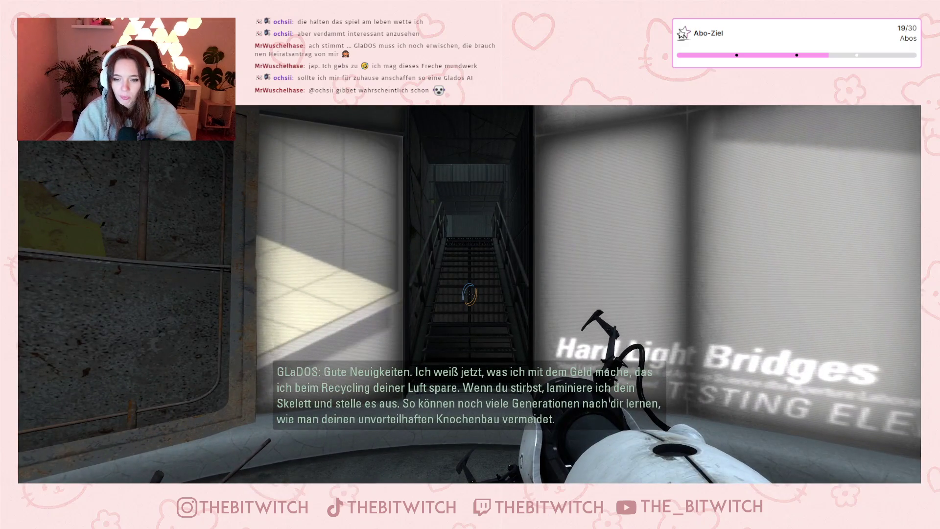